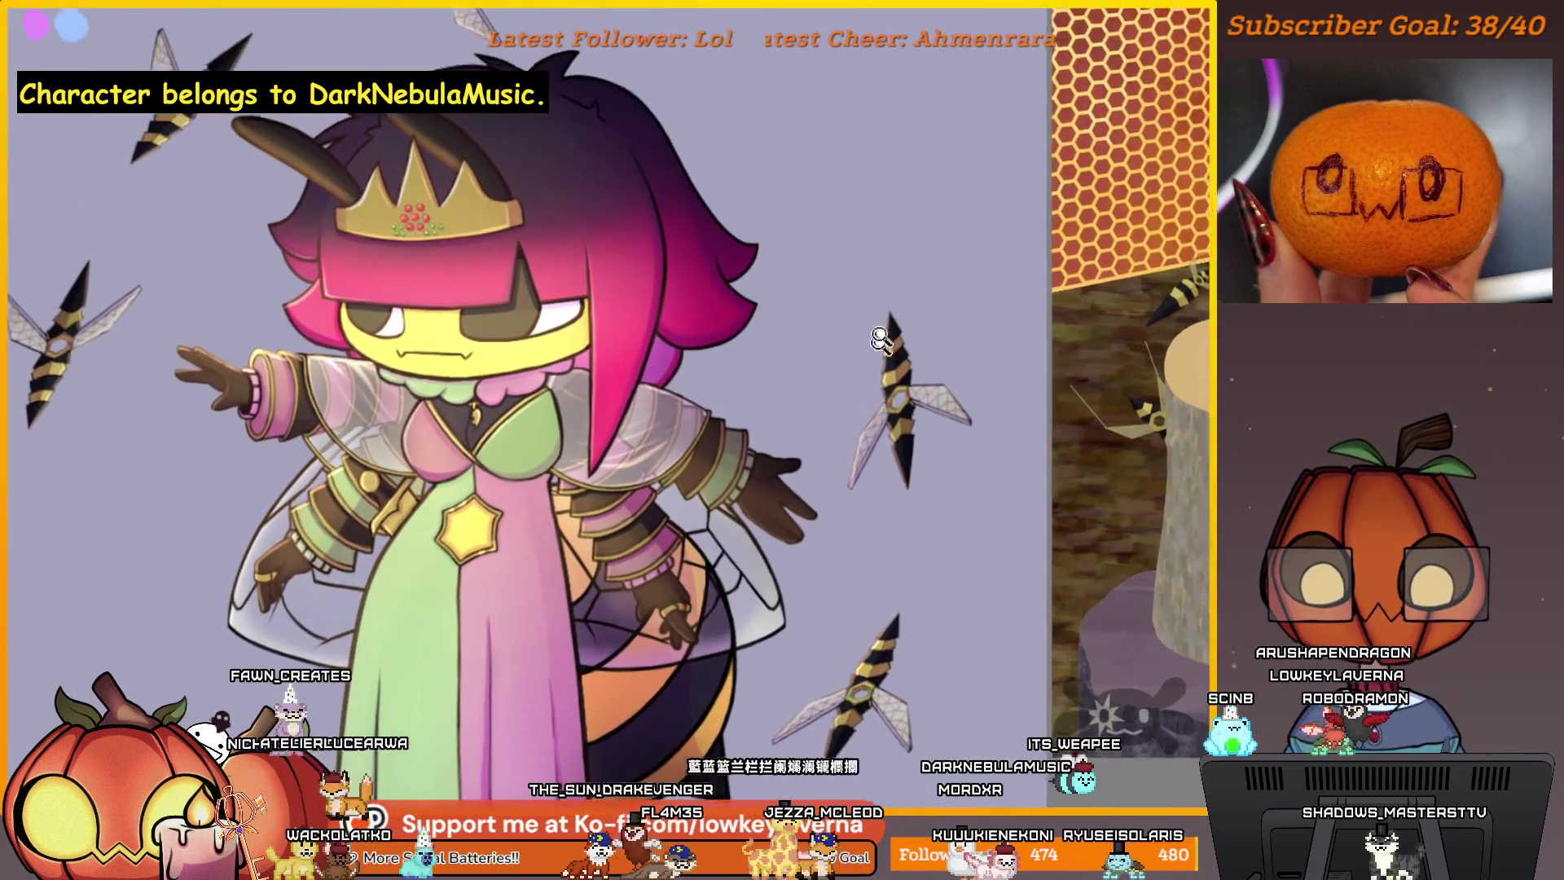
- Inspect the queen and stingers, then sample the brown beside a stinger's wing-joint hub
{"action": "scroll", "coordinate": [871, 504], "scroll_direction": "up", "scroll_amount": 5}
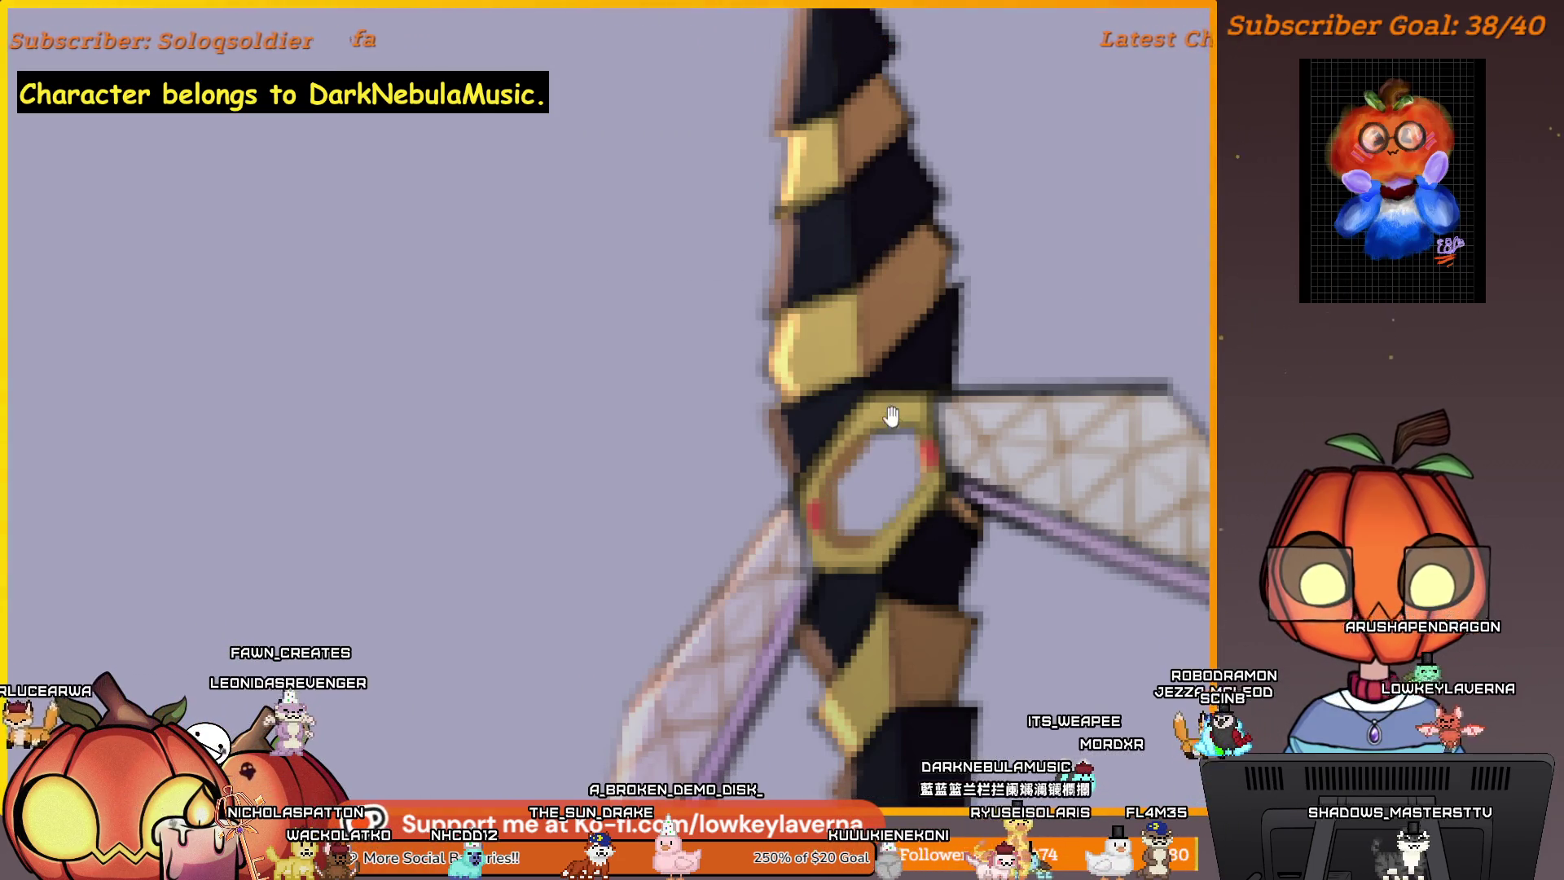
{"action": "left_click_drag", "start_coordinate": [891, 416], "coordinate": [891, 429]}
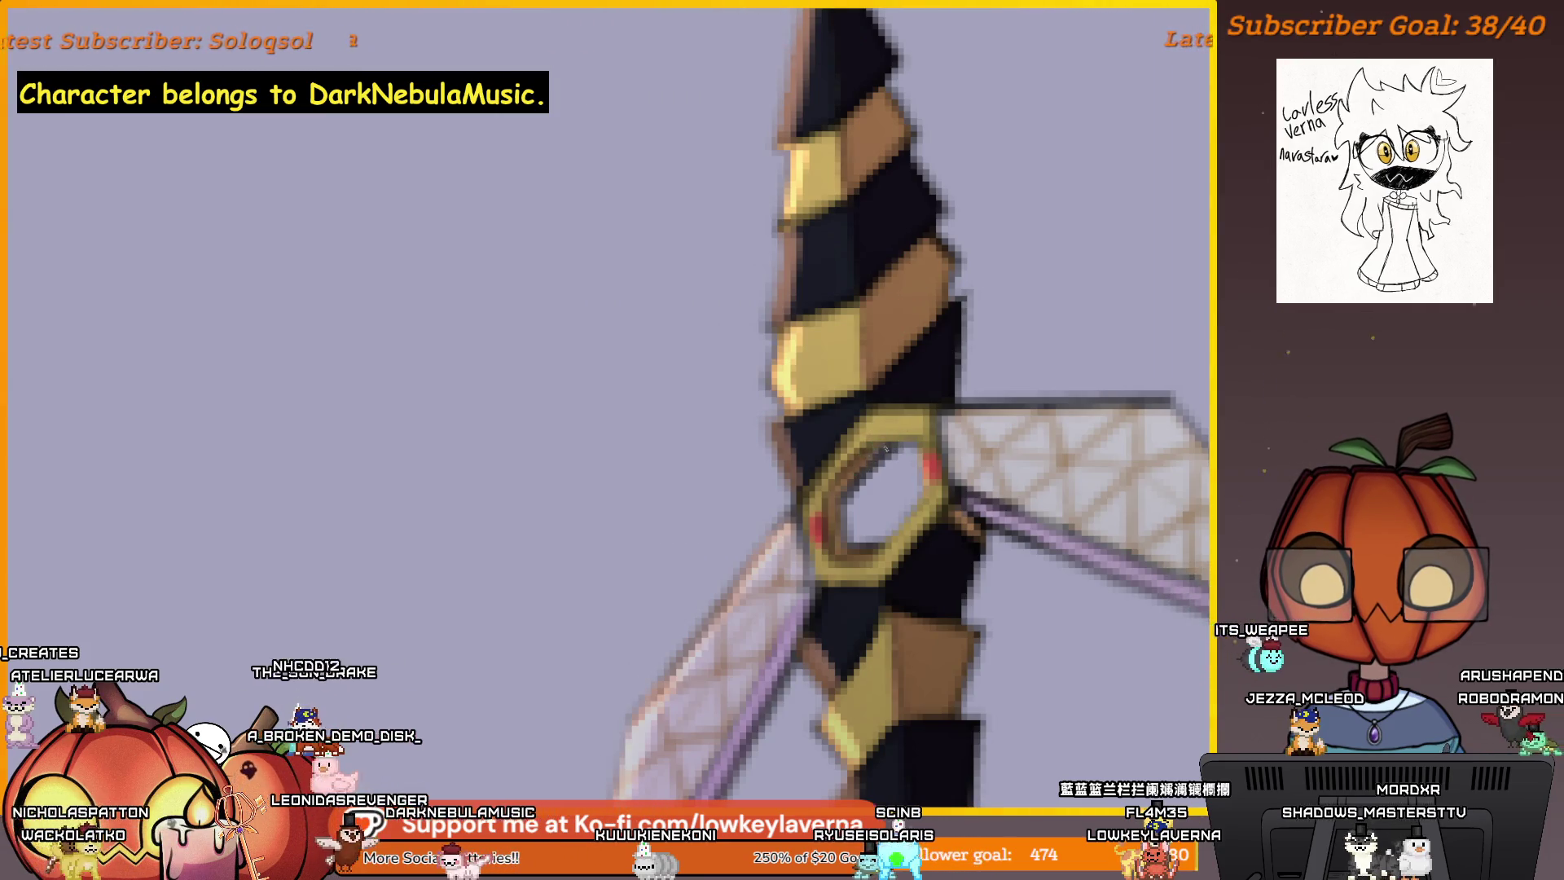
{"action": "scroll", "coordinate": [934, 401], "scroll_direction": "down", "scroll_amount": 5}
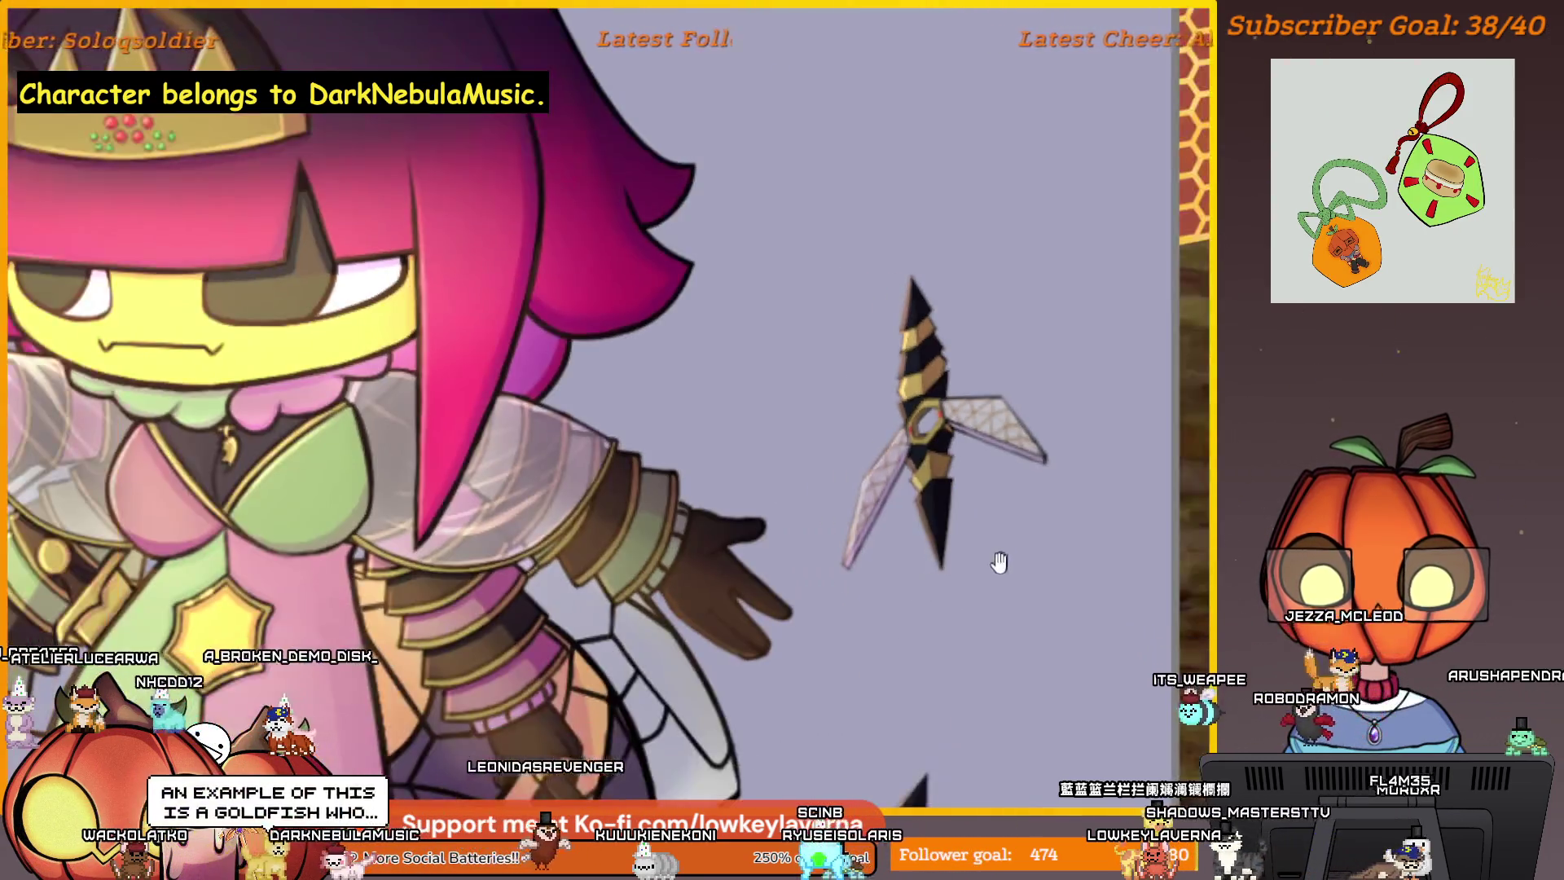
{"action": "mouse_move", "coordinate": [995, 558]}
{"action": "left_mouse_down"}
{"action": "mouse_move", "coordinate": [1007, 527]}
{"action": "mouse_move", "coordinate": [988, 627]}
{"action": "left_mouse_up"}
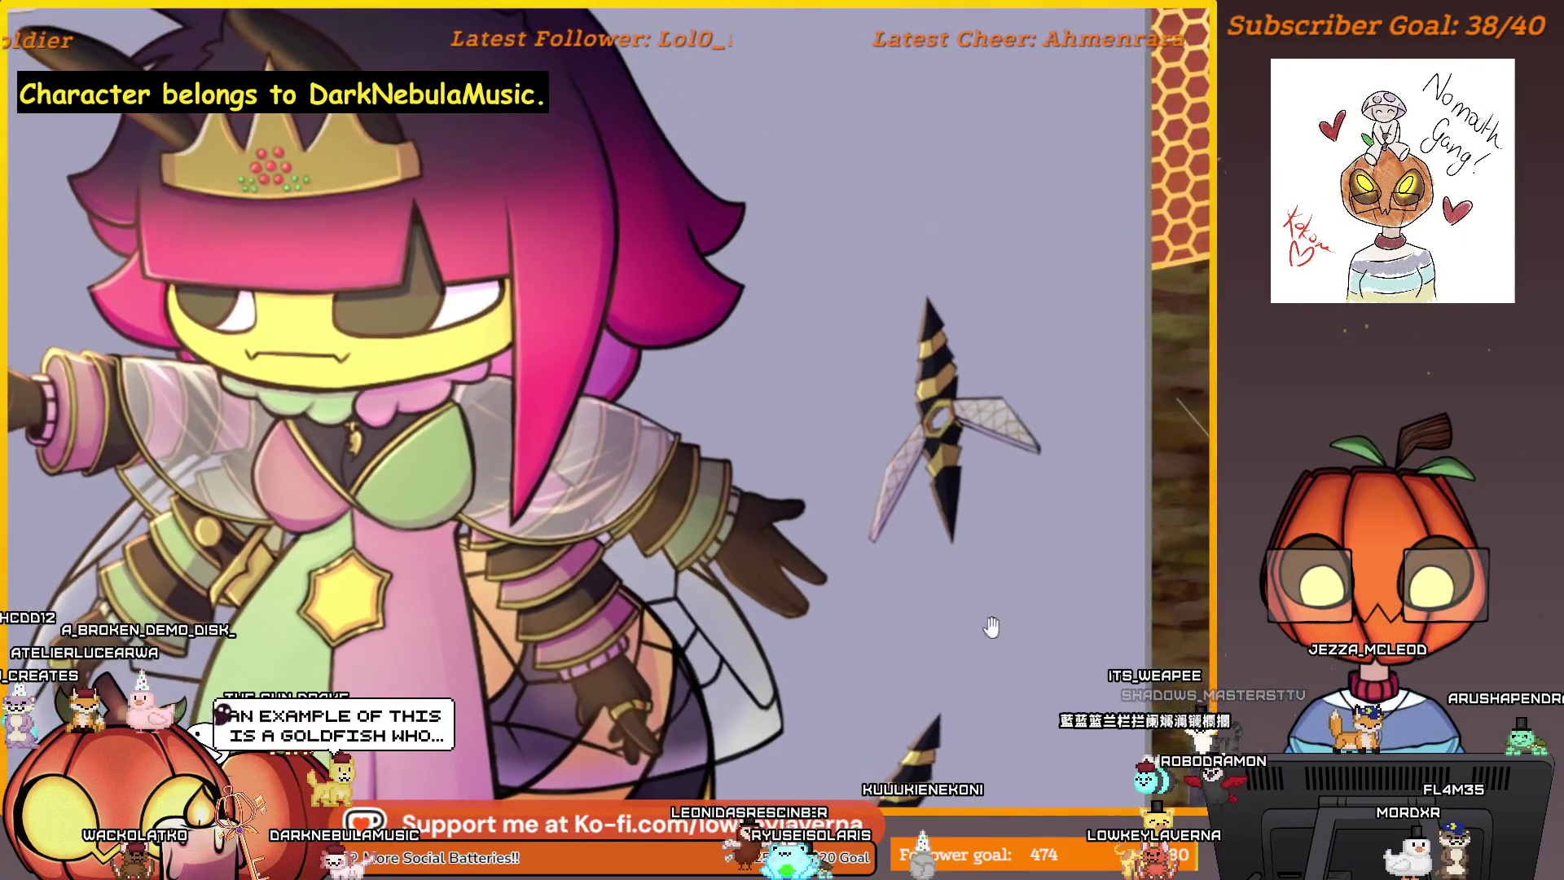
{"action": "scroll", "coordinate": [969, 439], "scroll_direction": "up", "scroll_amount": 5}
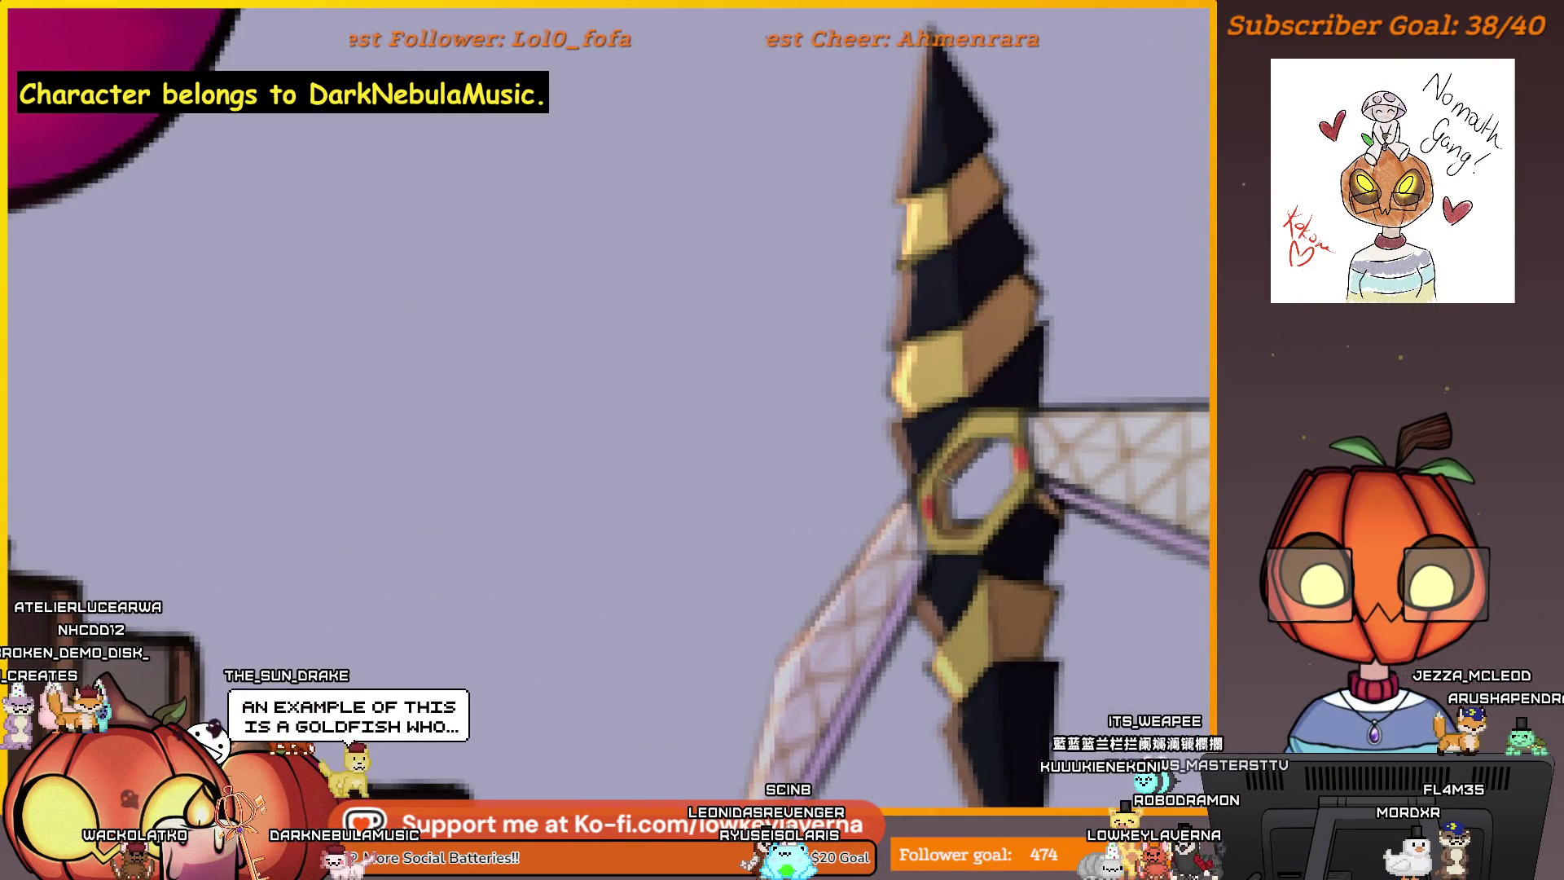
{"action": "scroll", "coordinate": [977, 426], "scroll_direction": "down", "scroll_amount": 5}
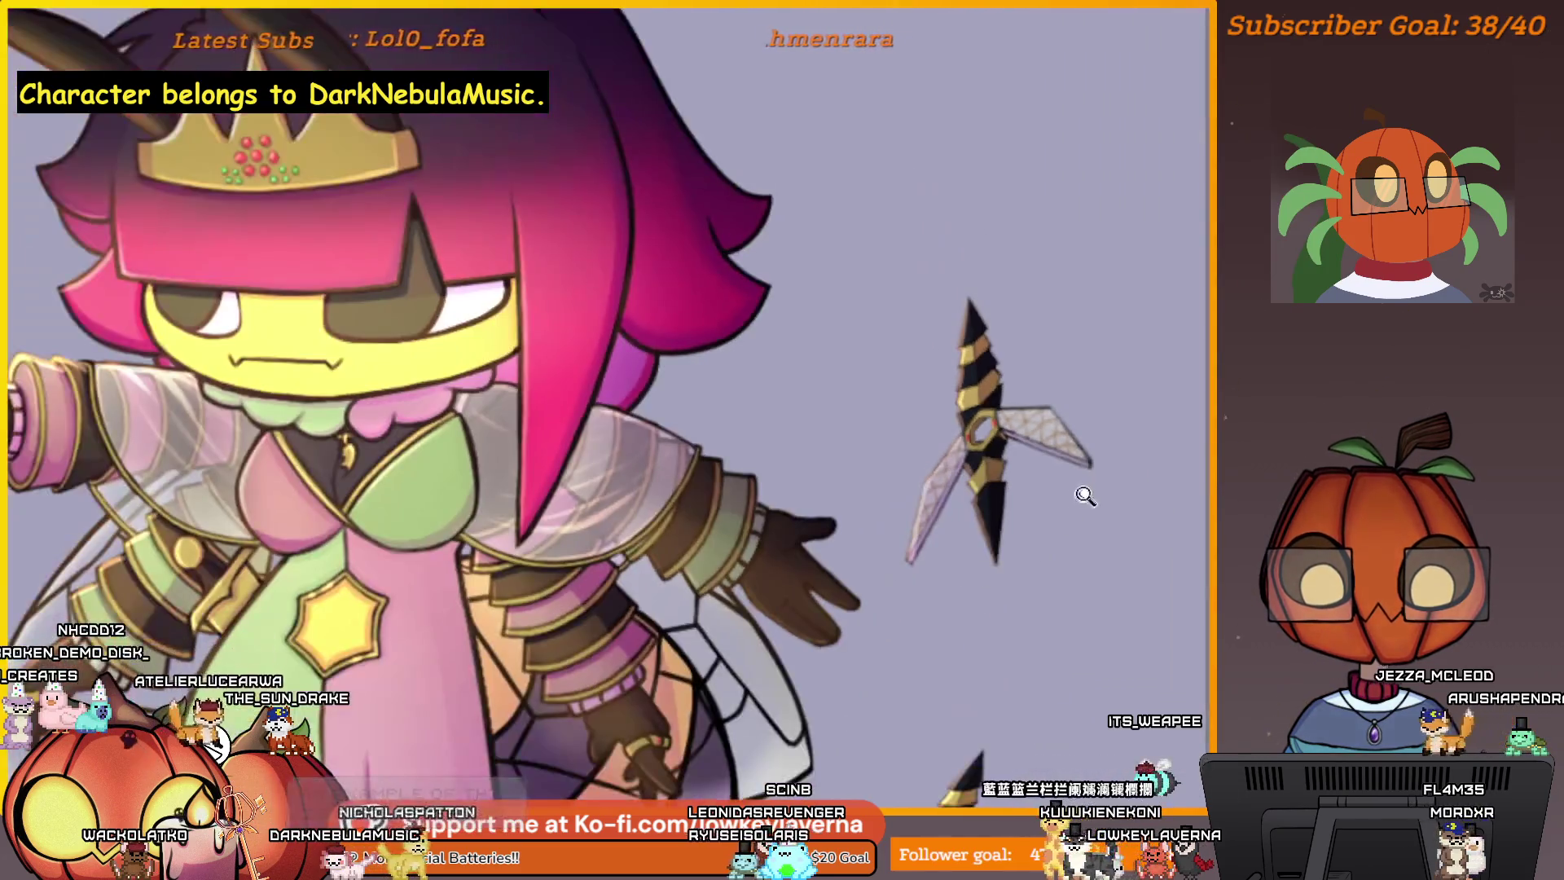
{"action": "scroll", "coordinate": [1085, 504], "scroll_direction": "down", "scroll_amount": 3}
{"action": "scroll", "coordinate": [1090, 538], "scroll_direction": "up", "scroll_amount": 1}
{"action": "scroll", "coordinate": [1094, 587], "scroll_direction": "down", "scroll_amount": 2}
{"action": "scroll", "coordinate": [1108, 570], "scroll_direction": "up", "scroll_amount": 2}
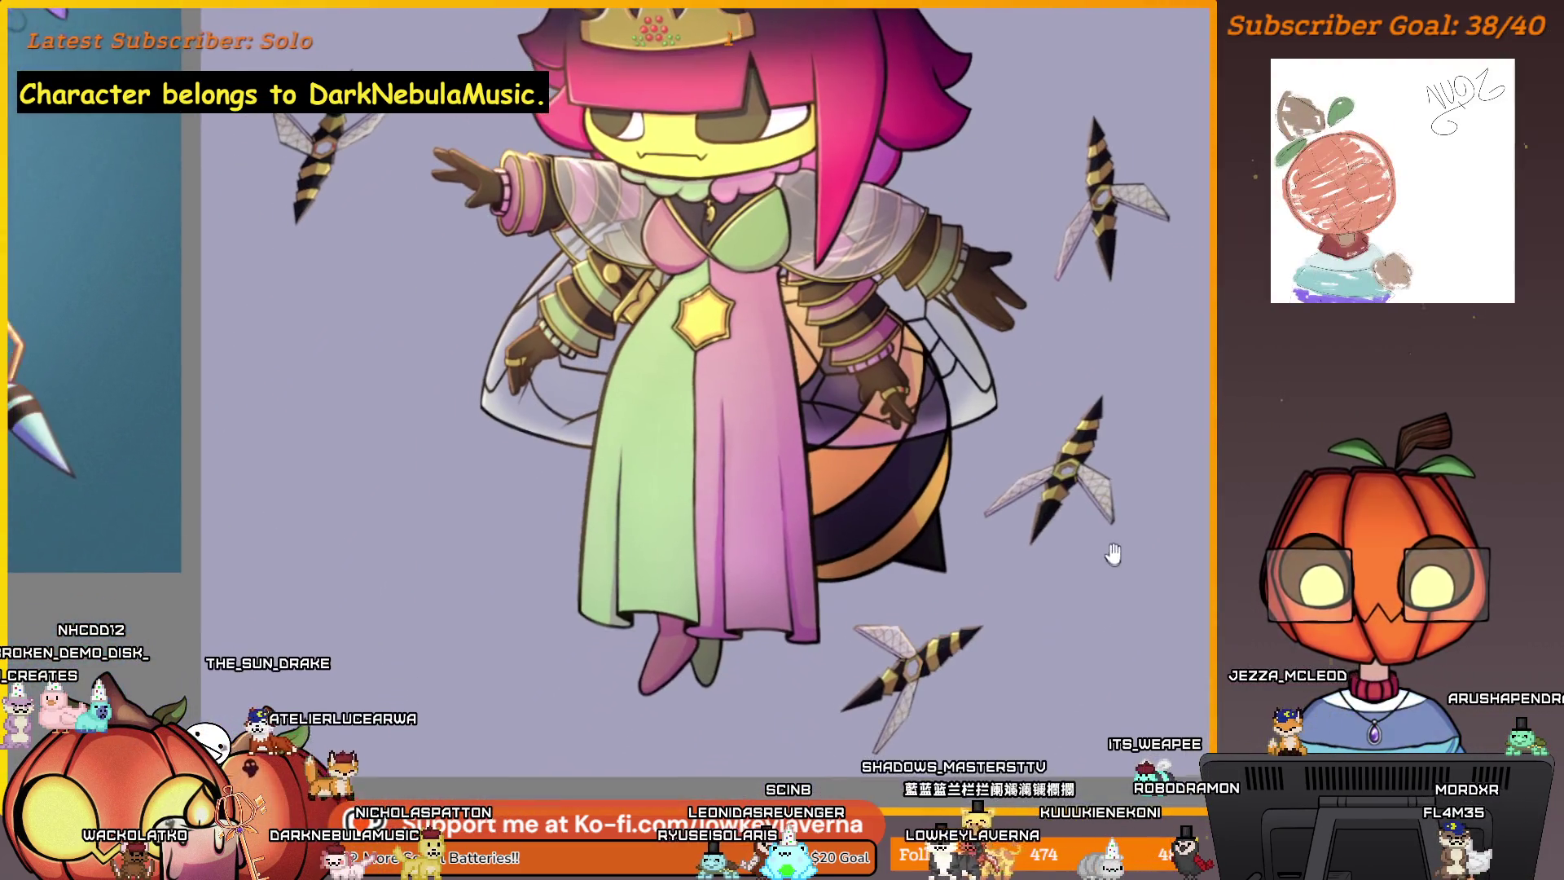
{"action": "scroll", "coordinate": [1057, 582], "scroll_direction": "up", "scroll_amount": 5}
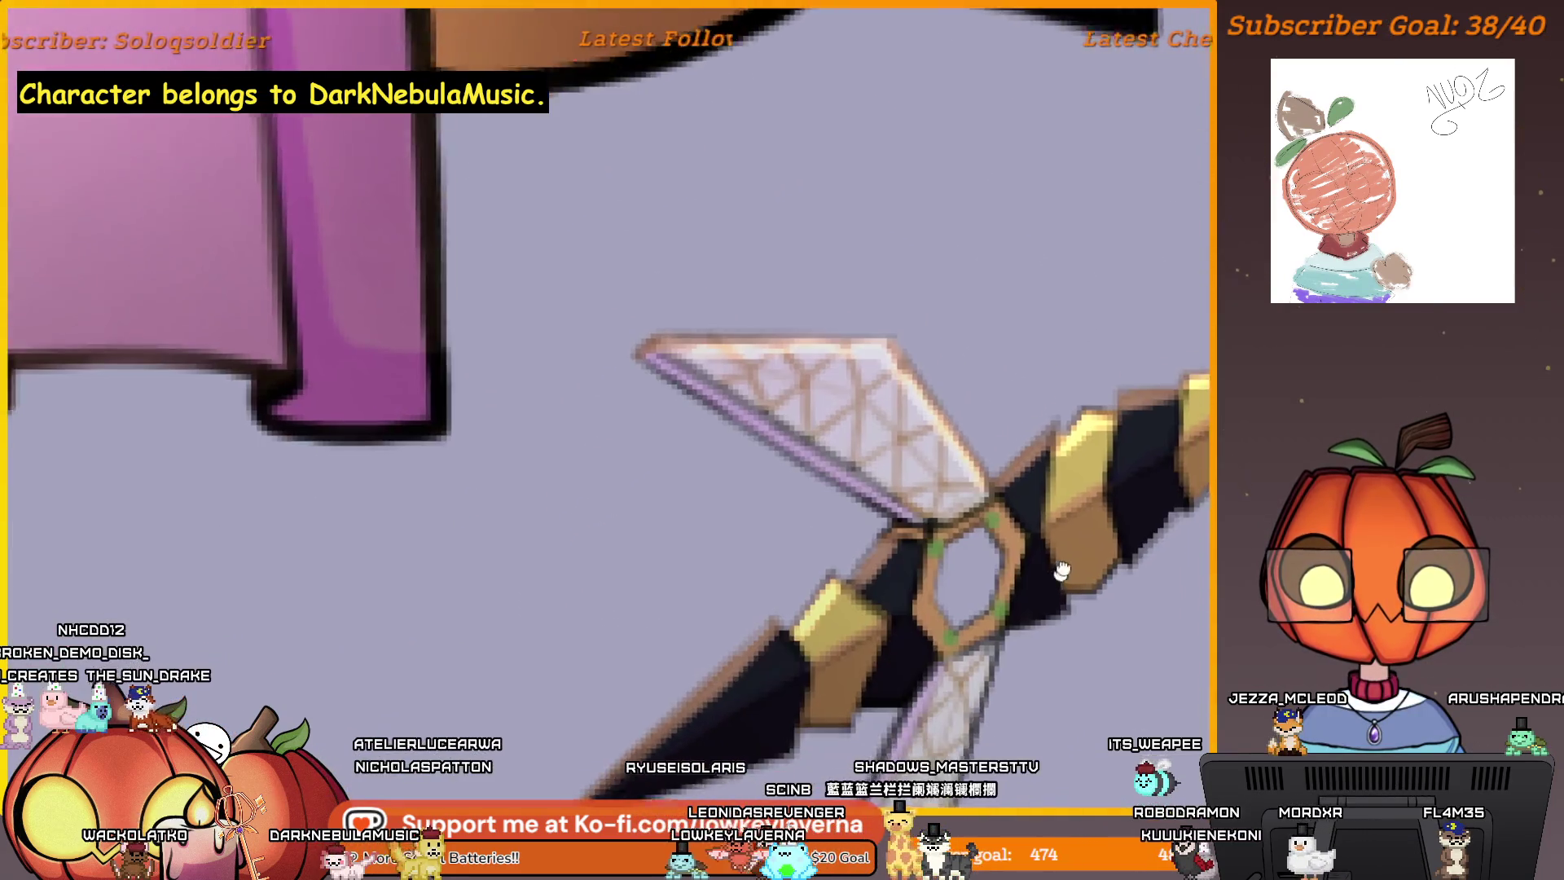
{"action": "left_click_drag", "start_coordinate": [1061, 570], "coordinate": [1076, 536]}
{"action": "left_click", "coordinate": [1053, 564]}
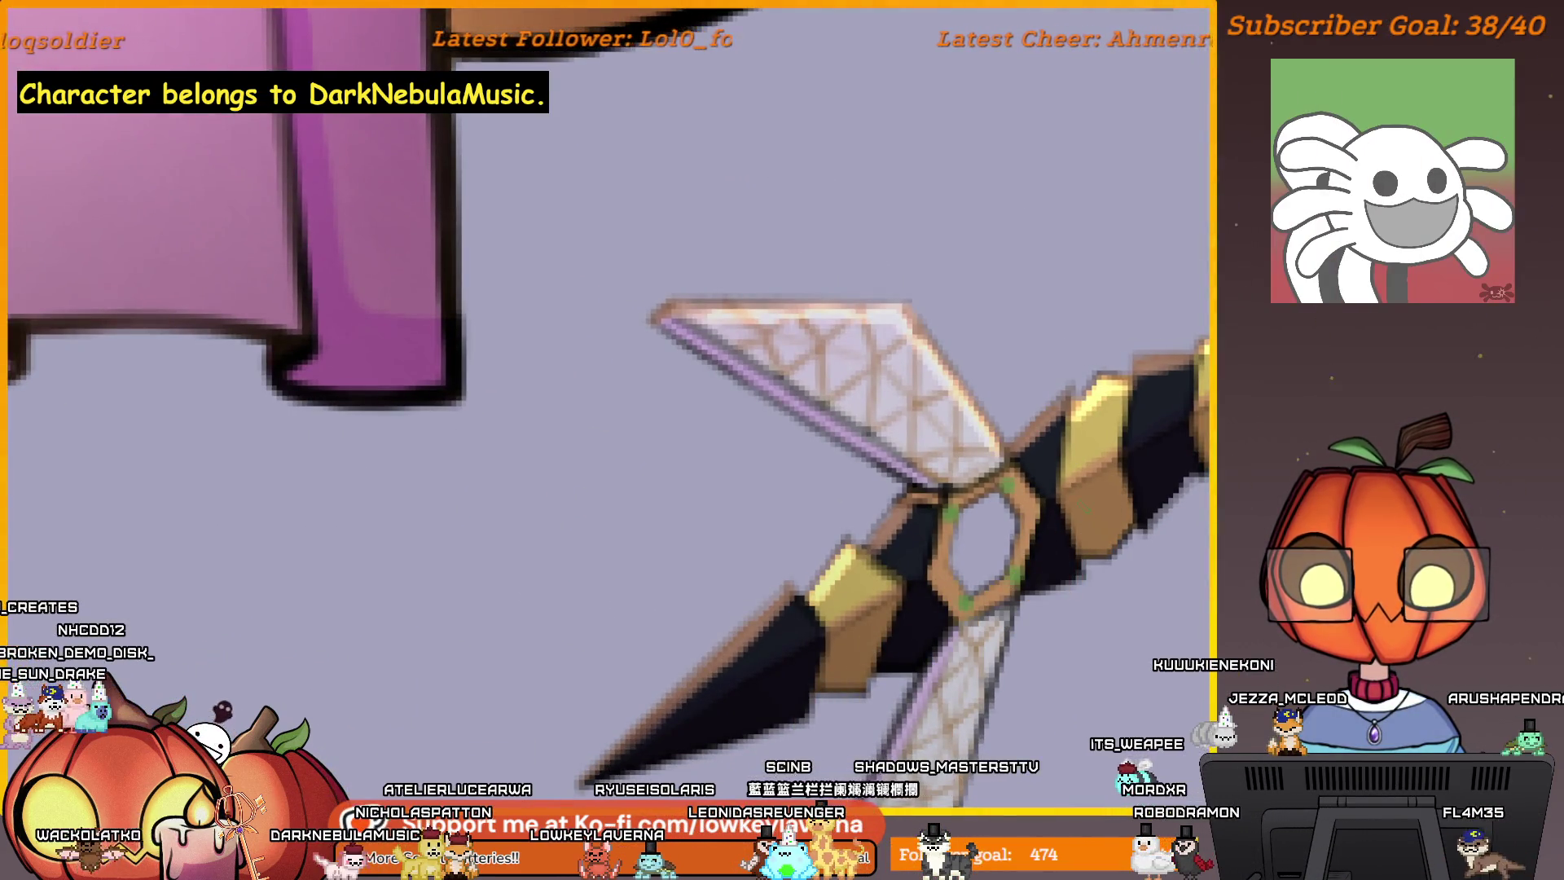
- Centre on the lower stinger and pick the brown from its body, undoing the last change
{"action": "scroll", "coordinate": [1099, 497], "scroll_direction": "down", "scroll_amount": 5}
{"action": "scroll", "coordinate": [1100, 496], "scroll_direction": "up", "scroll_amount": 2}
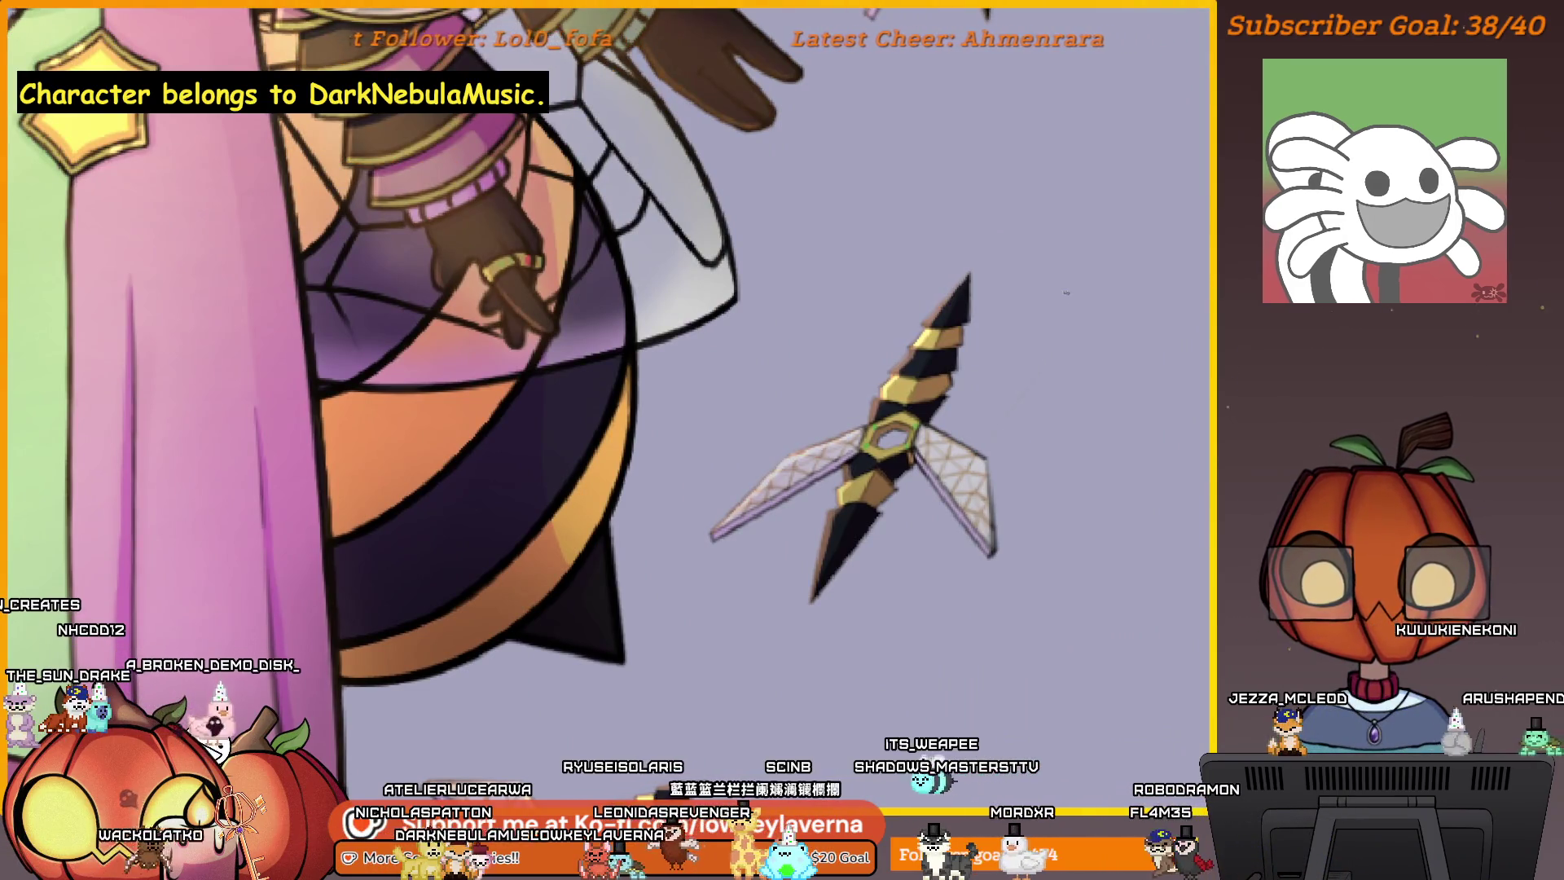
{"action": "left_click_drag", "start_coordinate": [955, 531], "coordinate": [1063, 375]}
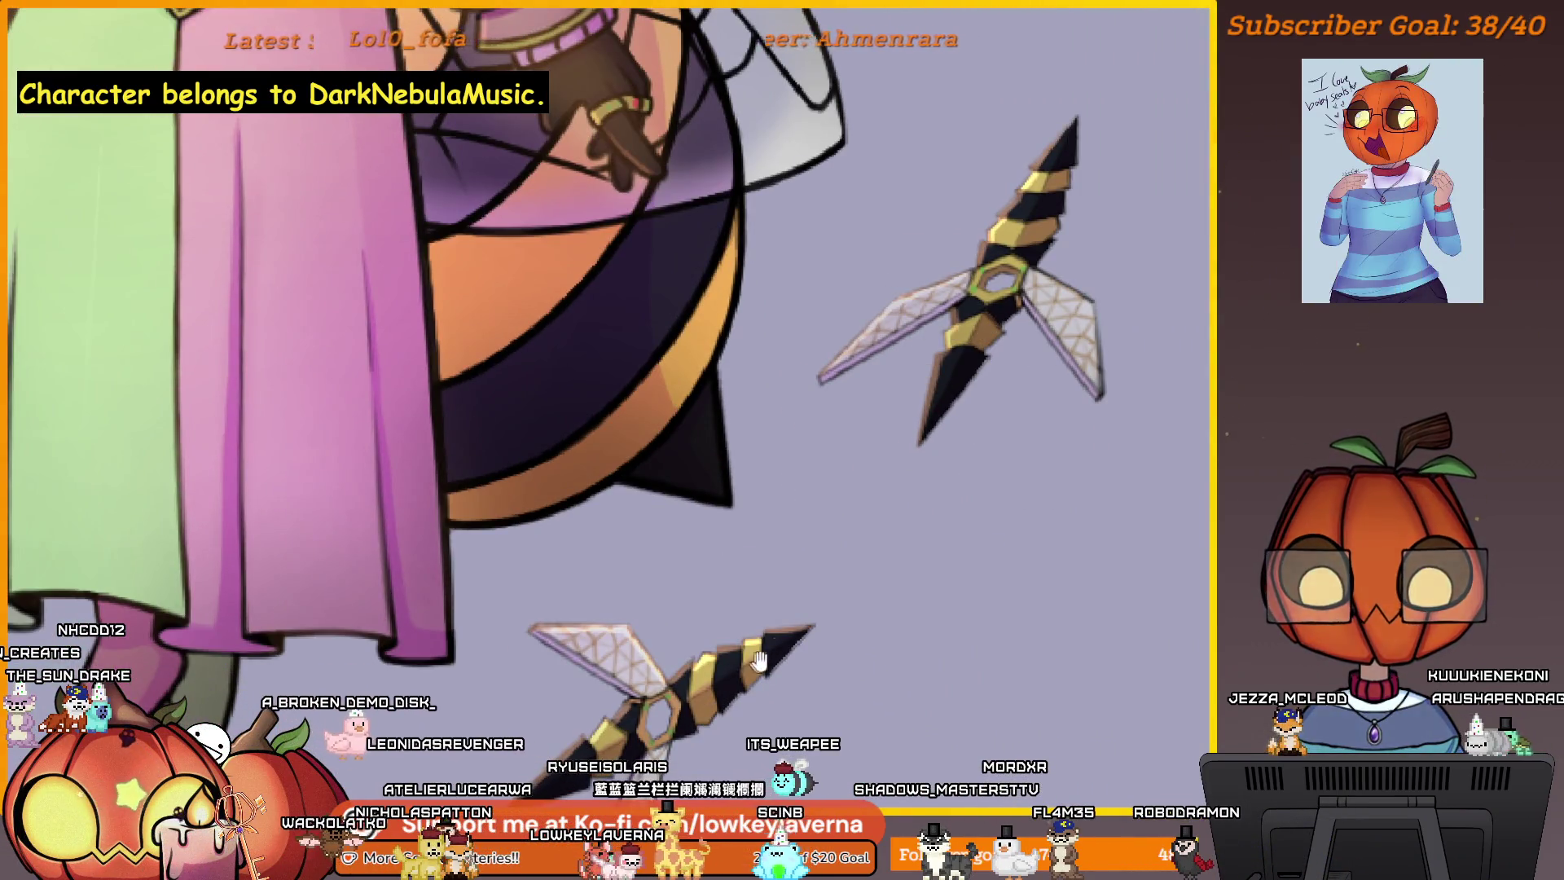
{"action": "left_click_drag", "start_coordinate": [758, 660], "coordinate": [822, 529]}
{"action": "scroll", "coordinate": [896, 489], "scroll_direction": "up", "scroll_amount": 3}
{"action": "left_click", "coordinate": [859, 520]}
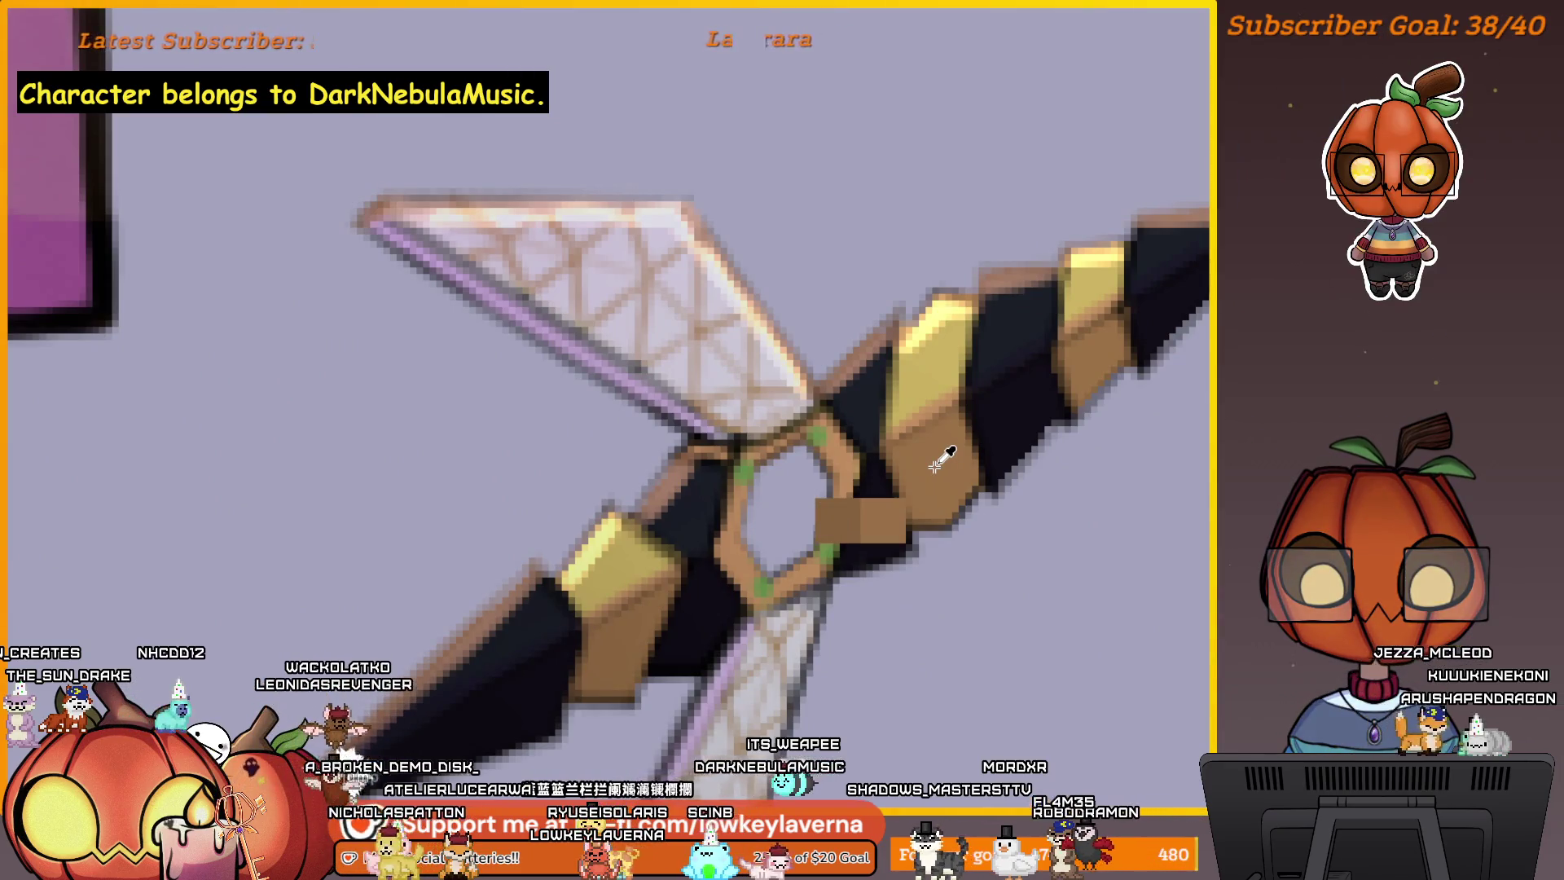
{"action": "key", "text": "ctrl+z"}
{"action": "scroll", "coordinate": [937, 456], "scroll_direction": "down", "scroll_amount": 5}
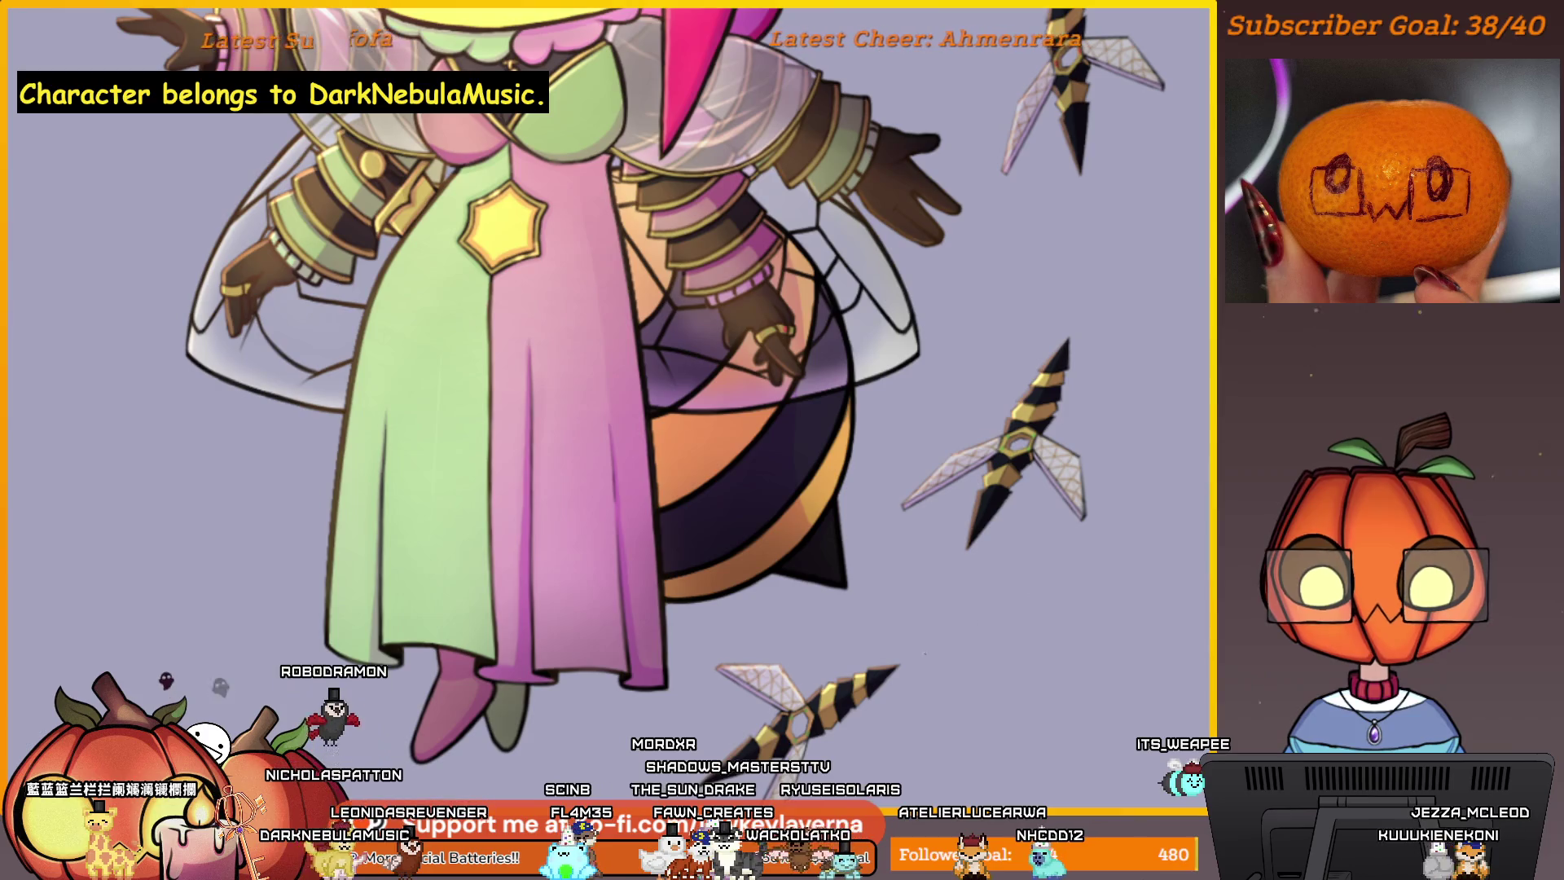
- Zoom into the lower stinger's hexagonal hub below the robe to take its tan-brown
{"action": "scroll", "coordinate": [1021, 489], "scroll_direction": "up", "scroll_amount": 4}
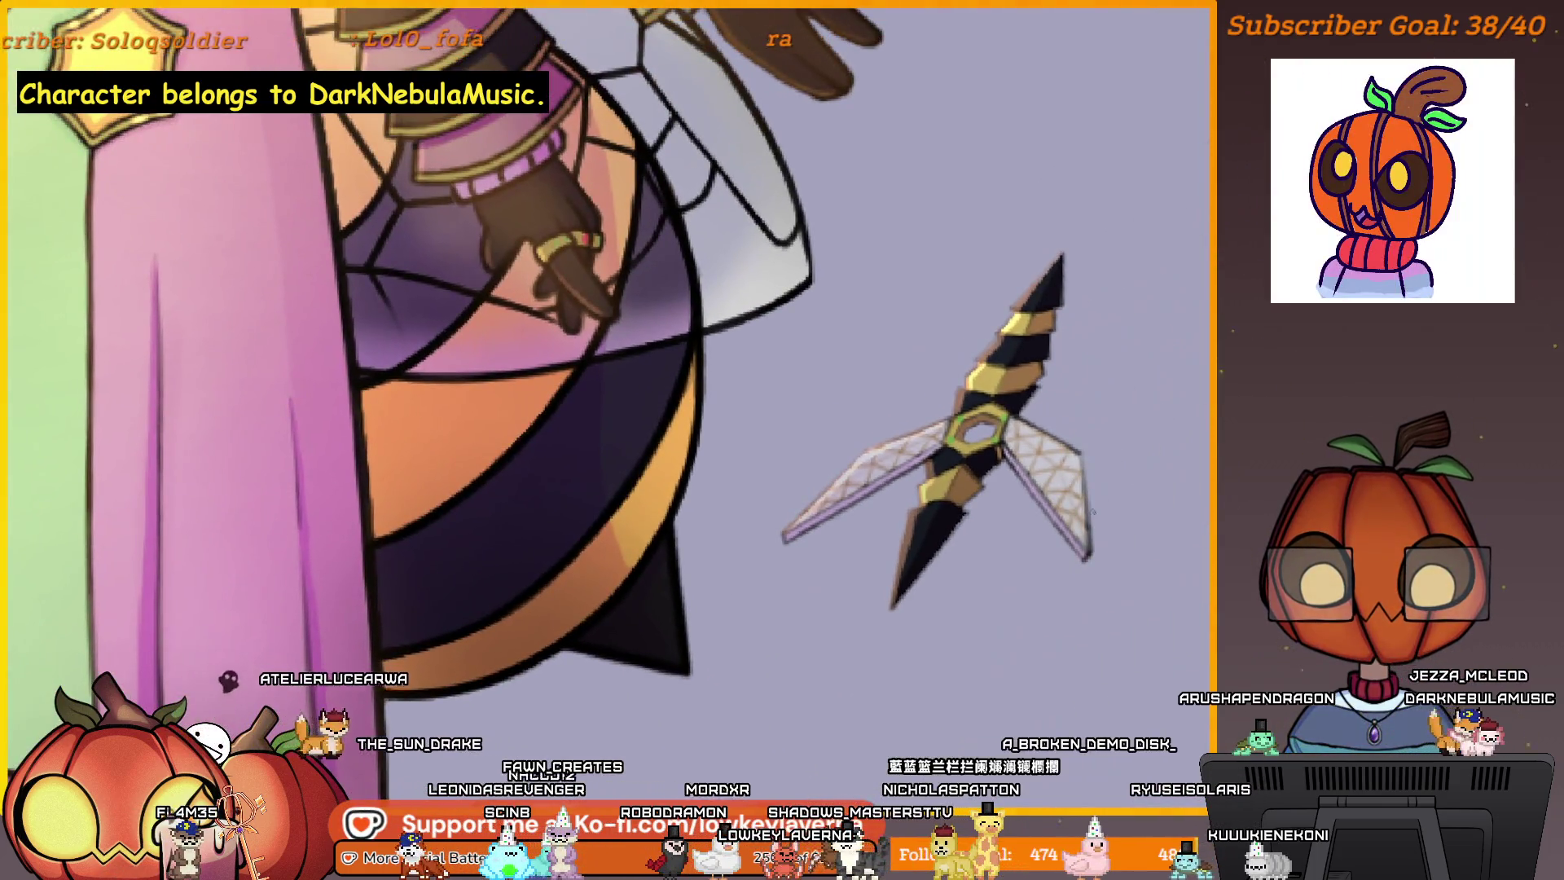
{"action": "left_click_drag", "start_coordinate": [1170, 437], "coordinate": [1192, 457]}
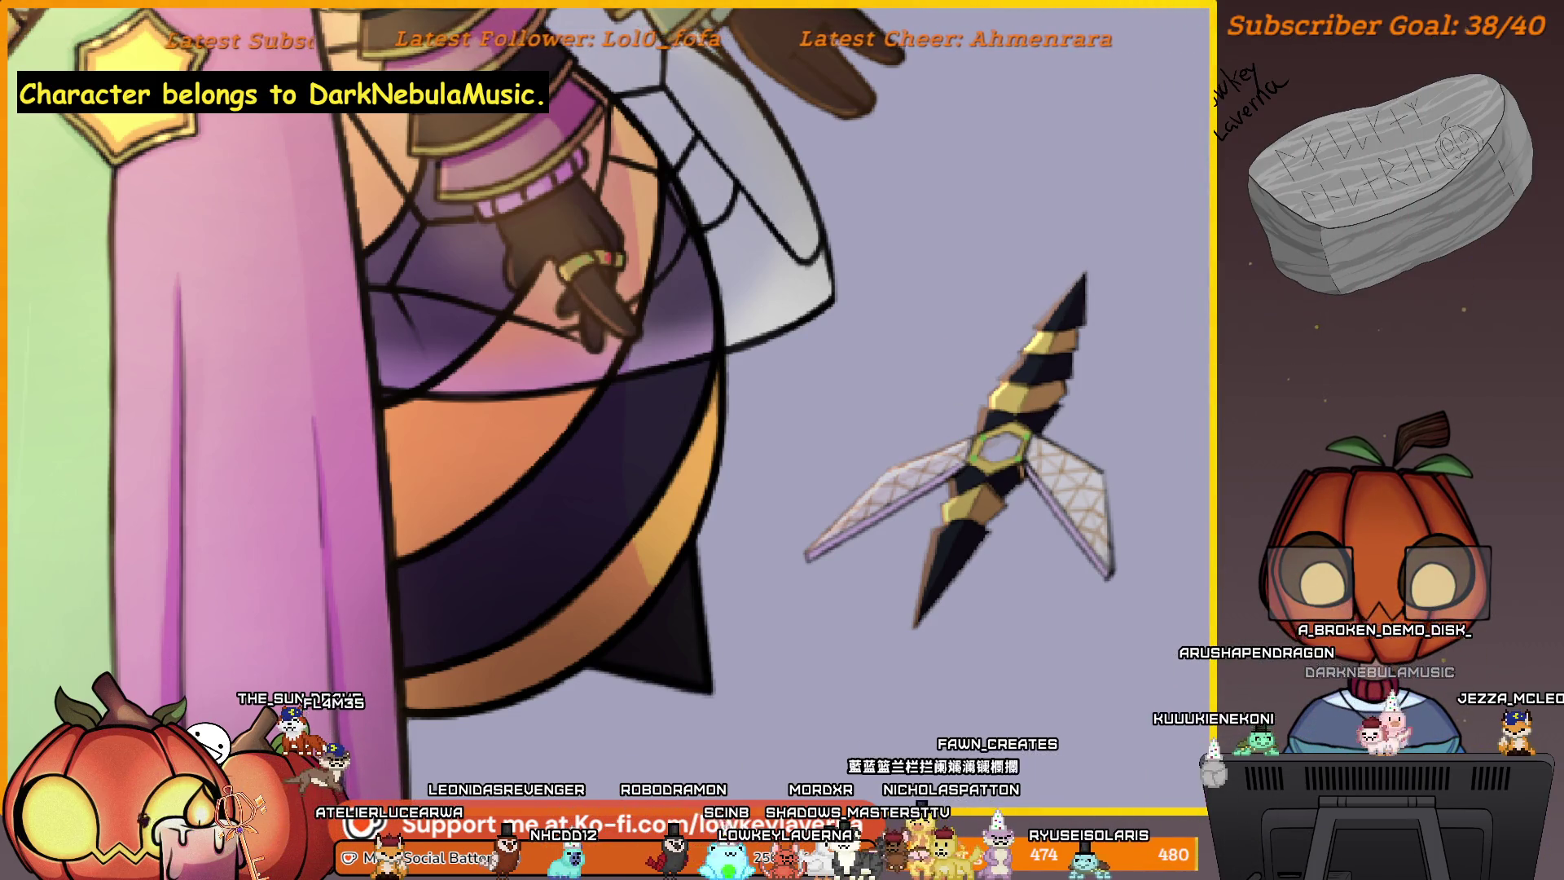
{"action": "left_click", "coordinate": [1035, 534]}
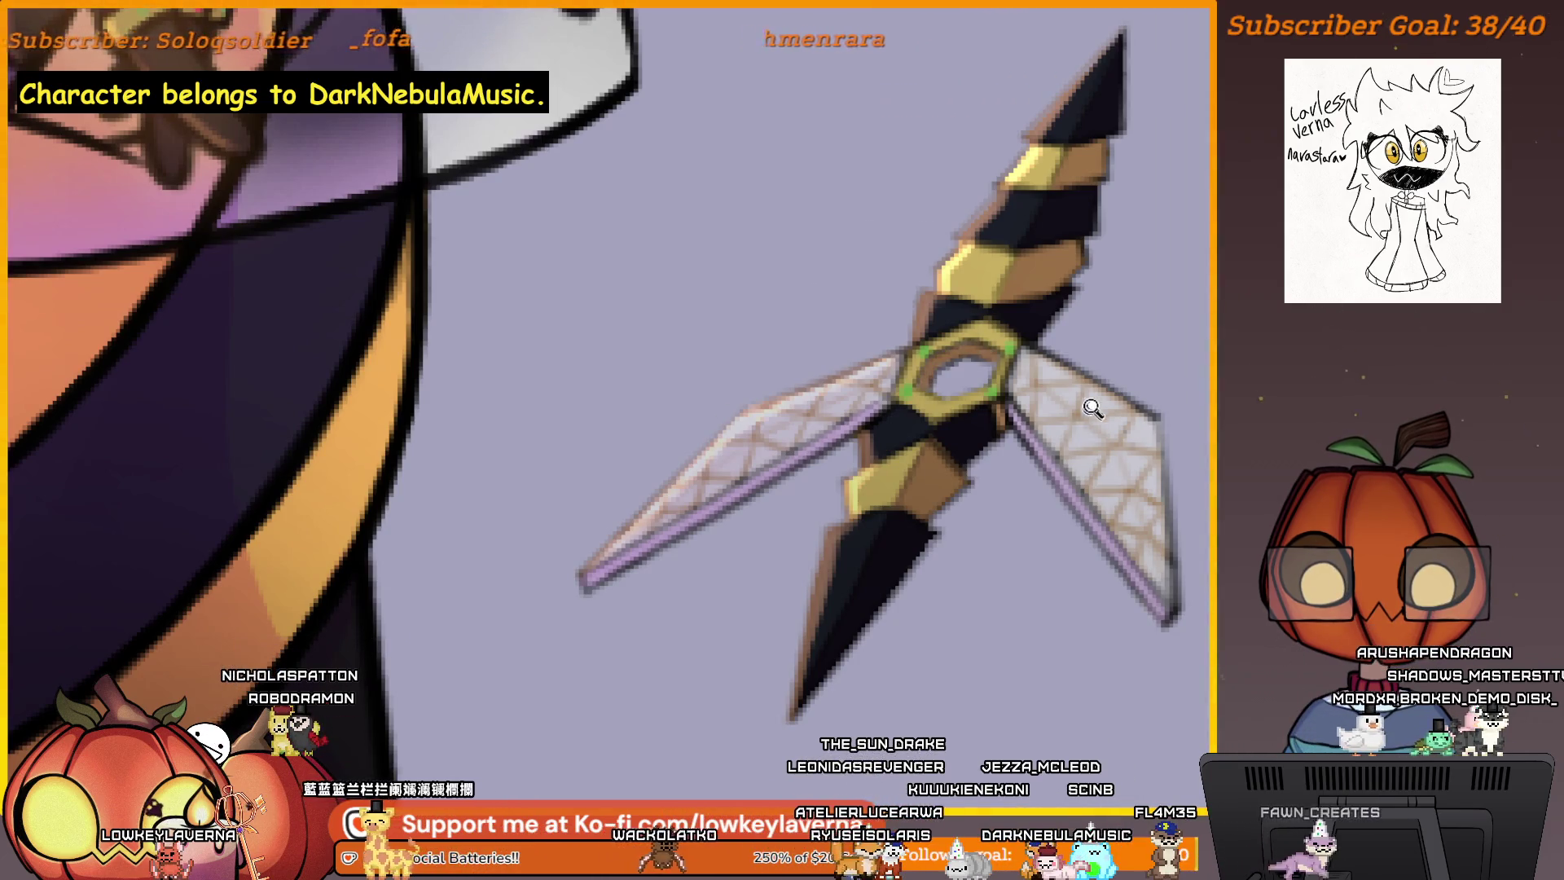
{"action": "scroll", "coordinate": [1092, 408], "scroll_direction": "down", "scroll_amount": 5}
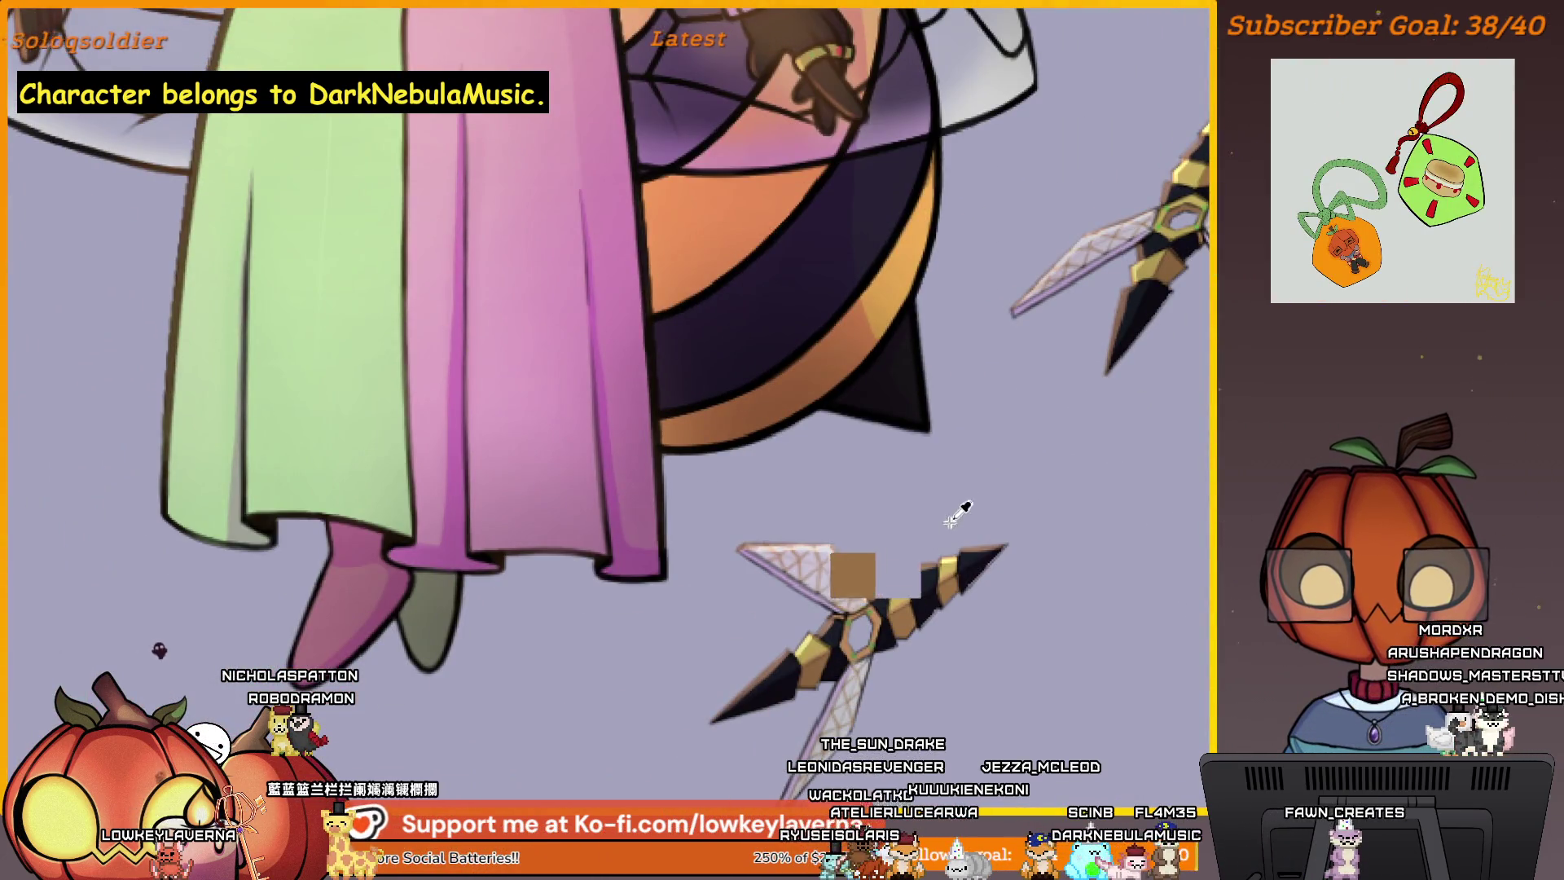
{"action": "scroll", "coordinate": [949, 517], "scroll_direction": "up", "scroll_amount": 6}
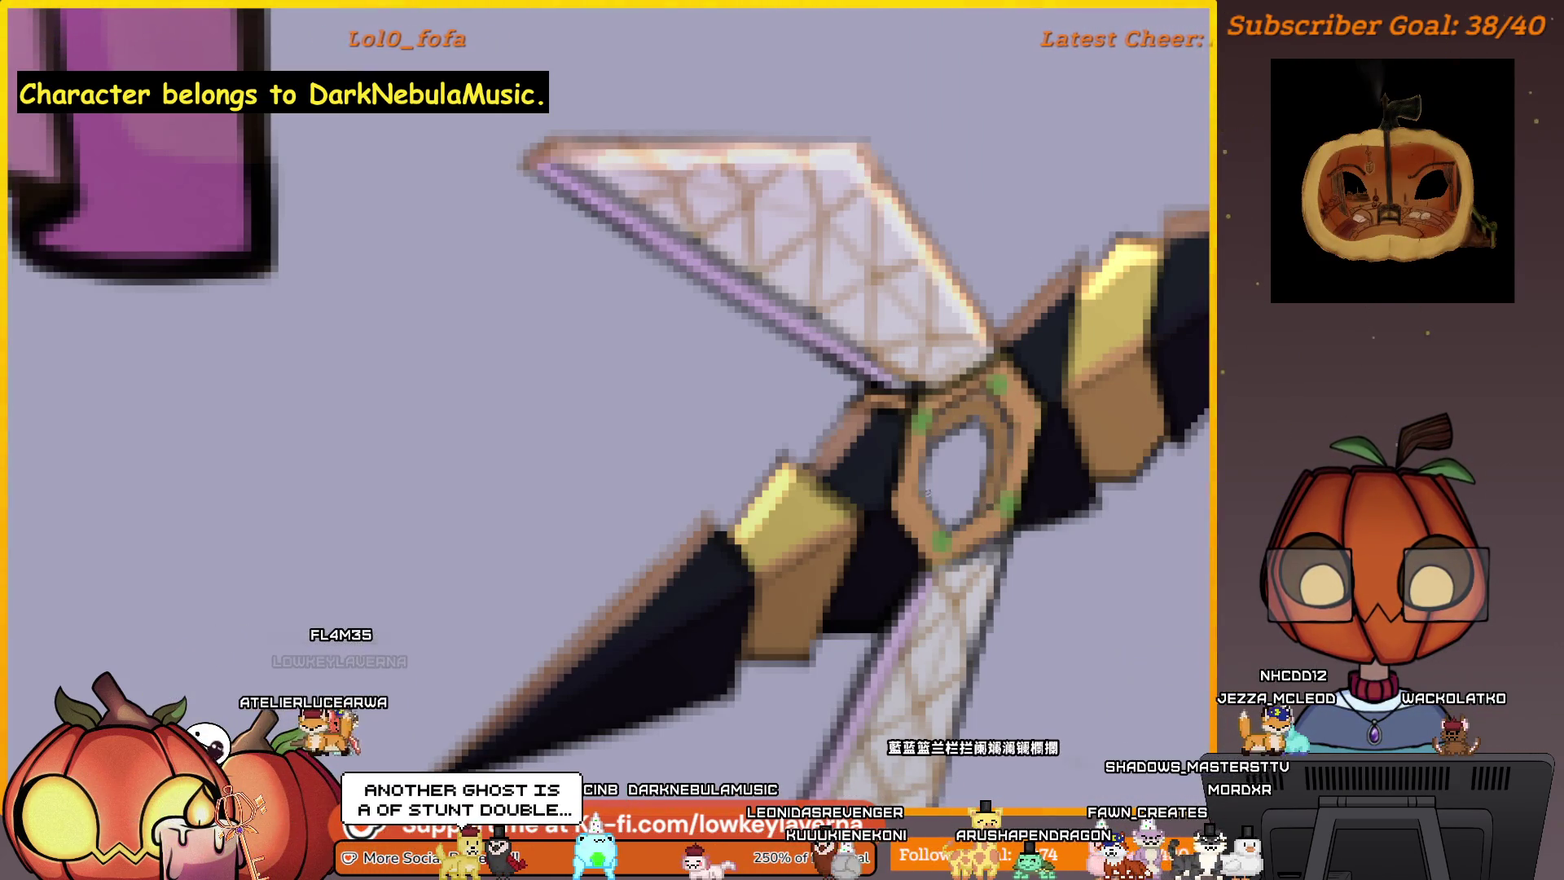
{"action": "scroll", "coordinate": [1097, 308], "scroll_direction": "down", "scroll_amount": 5}
{"action": "scroll", "coordinate": [1097, 308], "scroll_direction": "up", "scroll_amount": 5}
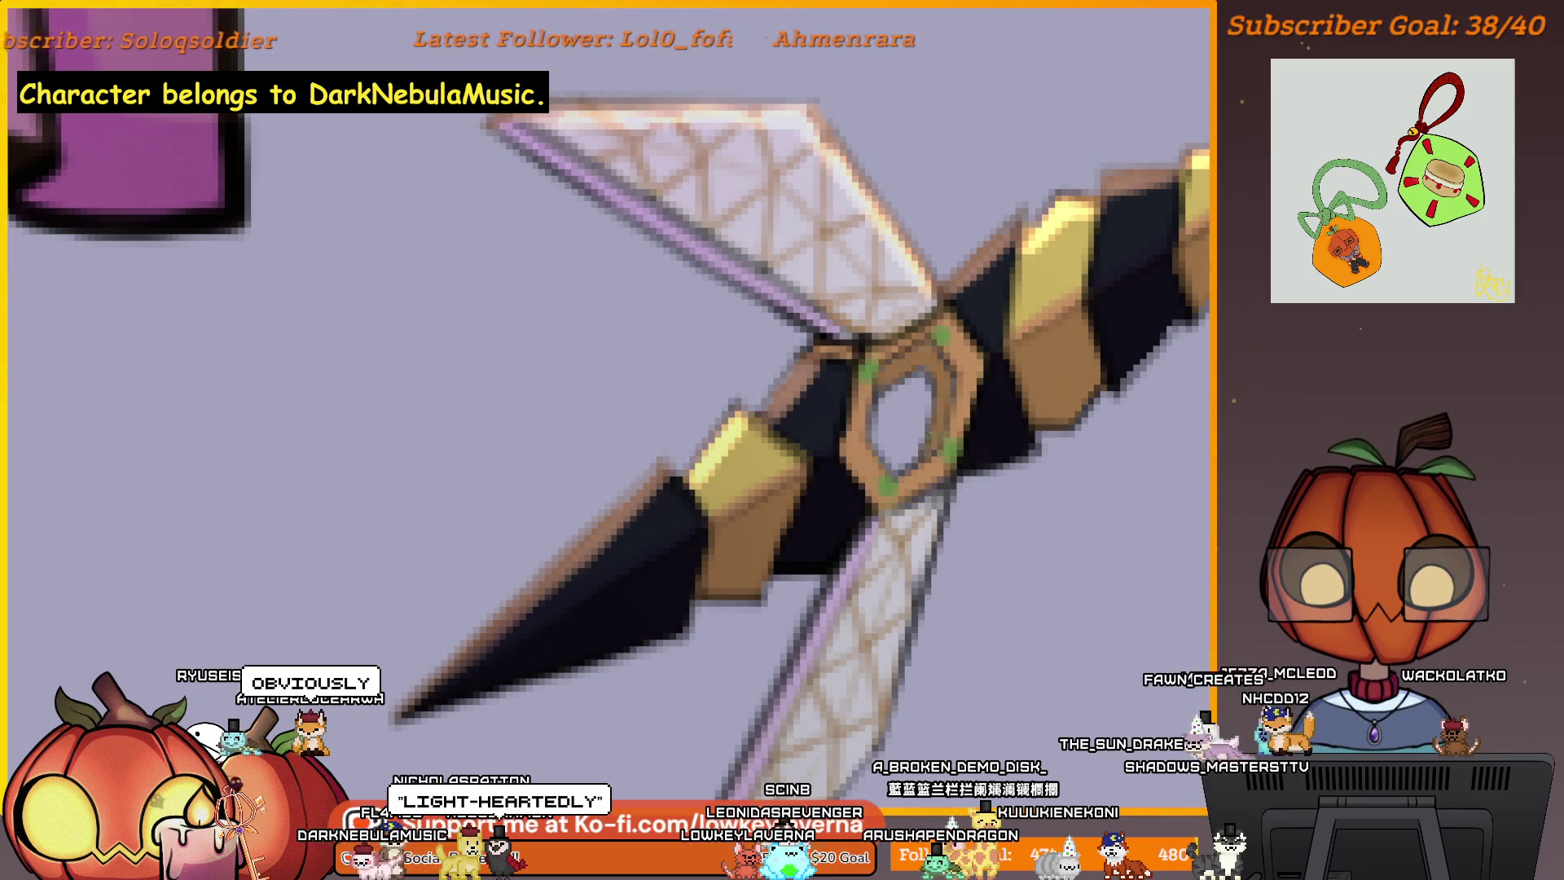
{"action": "scroll", "coordinate": [984, 462], "scroll_direction": "down", "scroll_amount": 5}
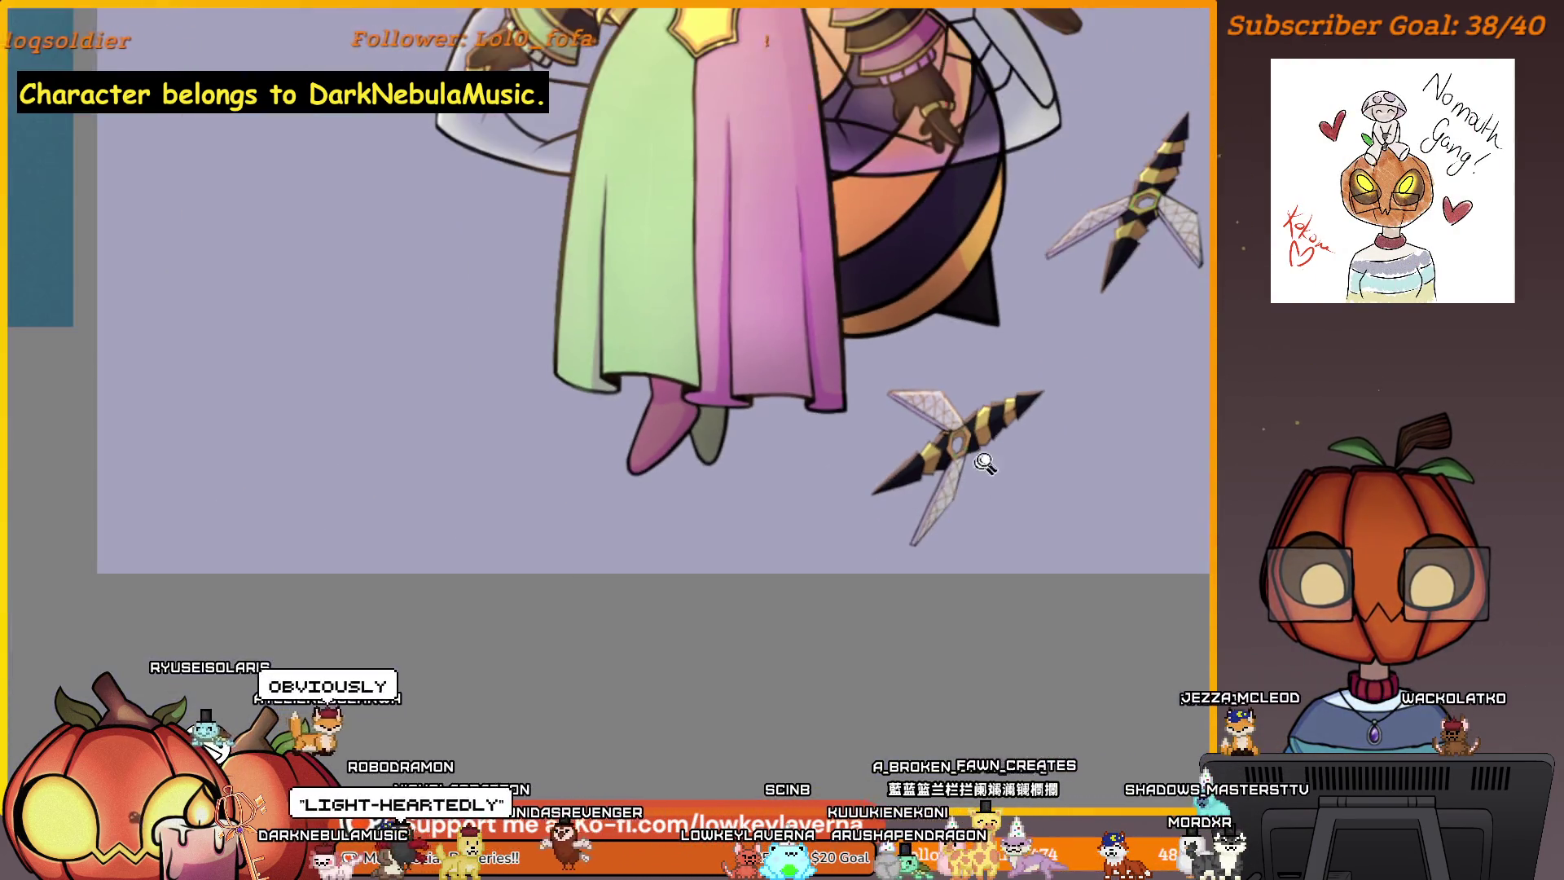
{"action": "scroll", "coordinate": [1041, 465], "scroll_direction": "up", "scroll_amount": 5}
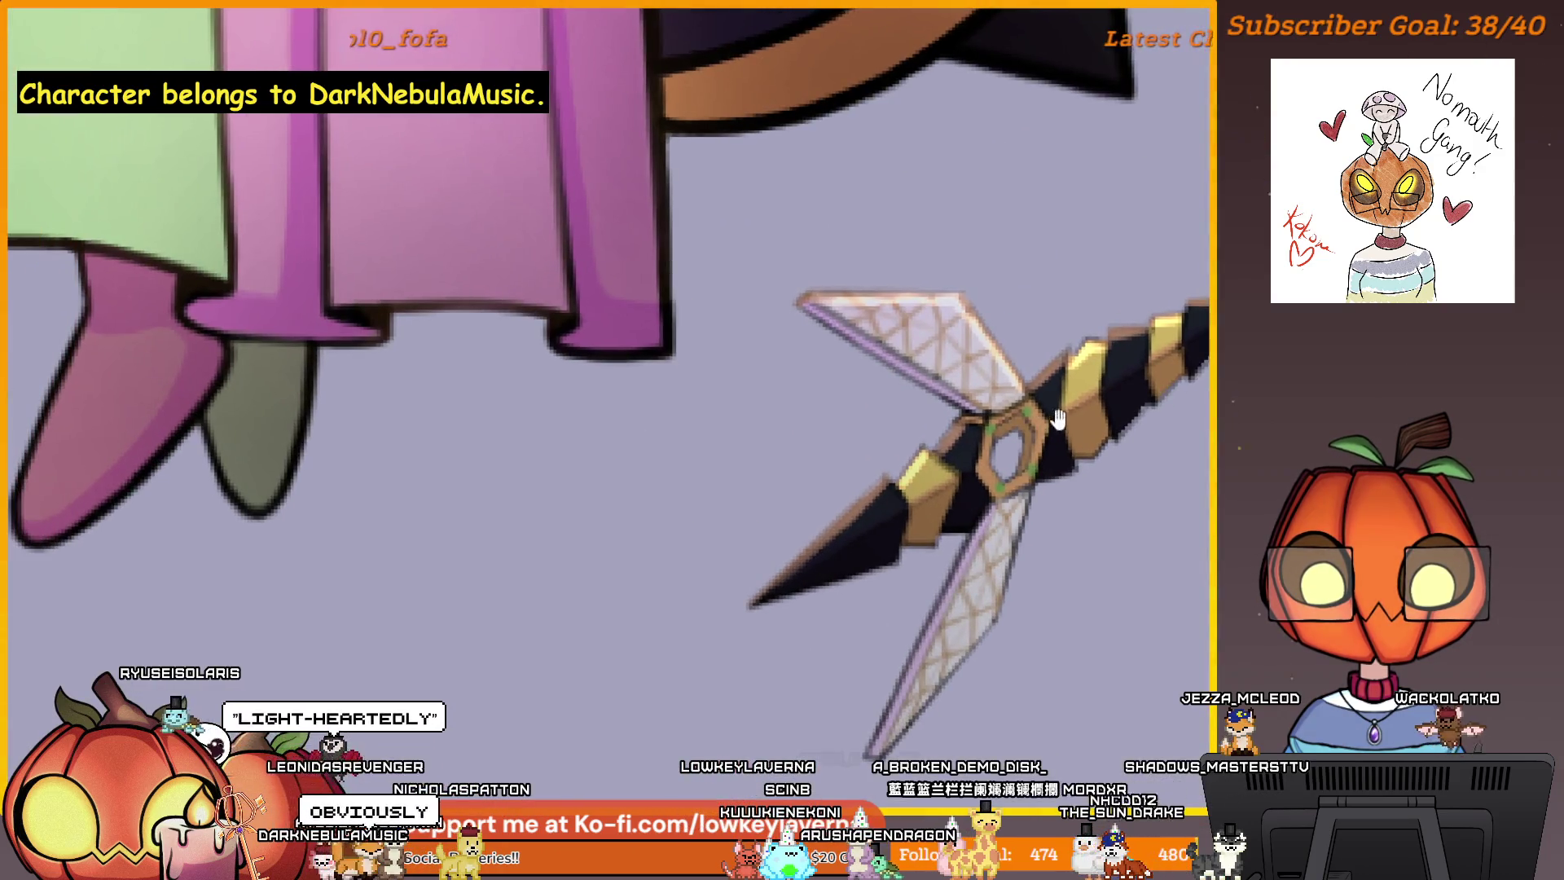
{"action": "scroll", "coordinate": [1025, 466], "scroll_direction": "up", "scroll_amount": 3}
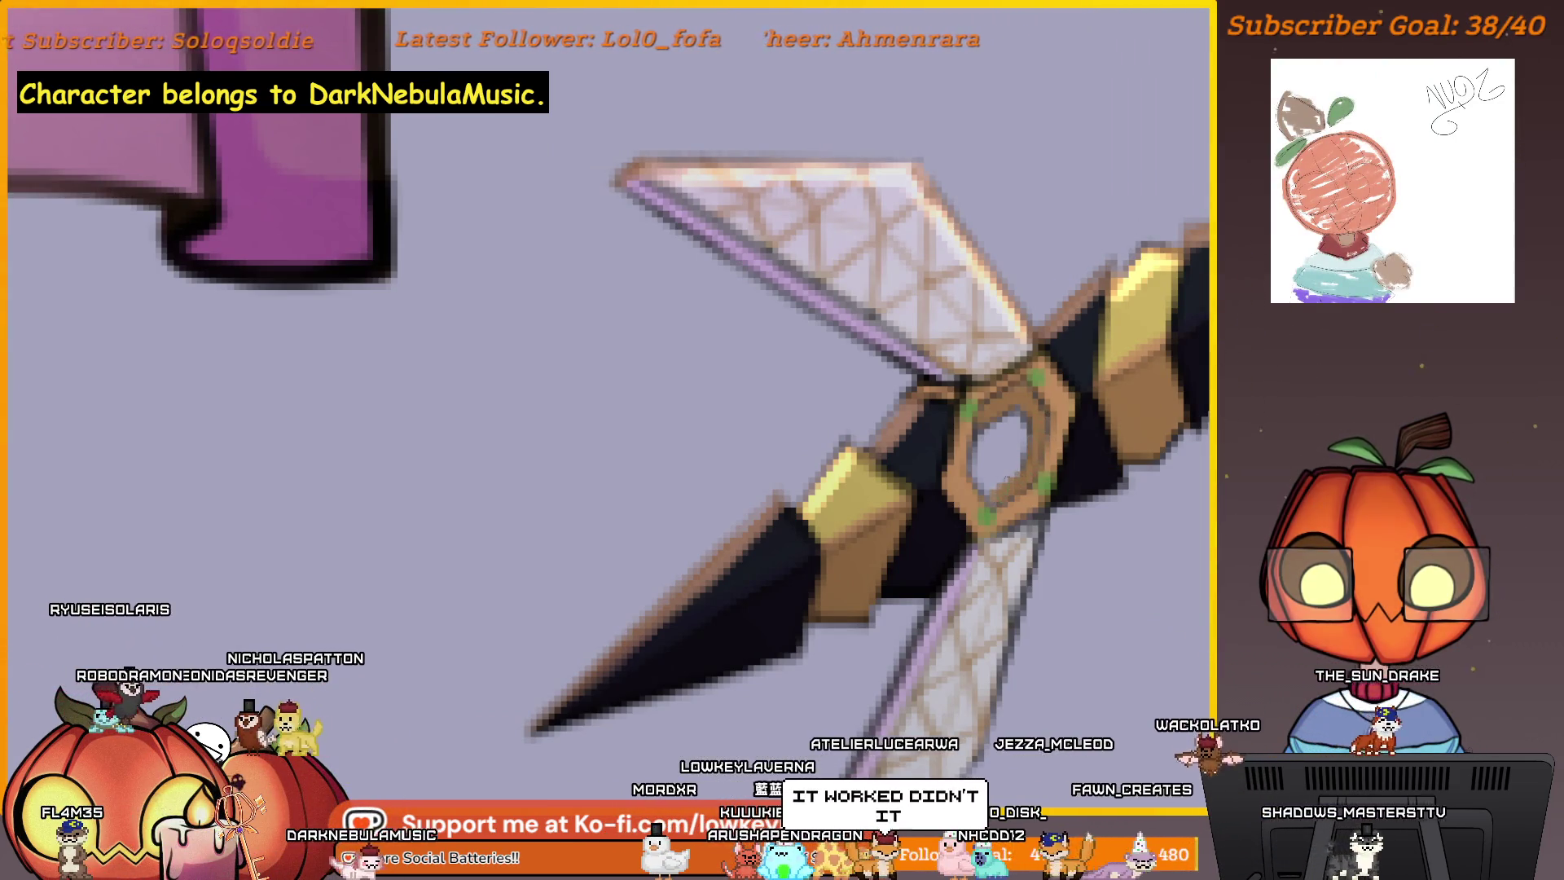
{"action": "scroll", "coordinate": [1116, 444], "scroll_direction": "down", "scroll_amount": 5}
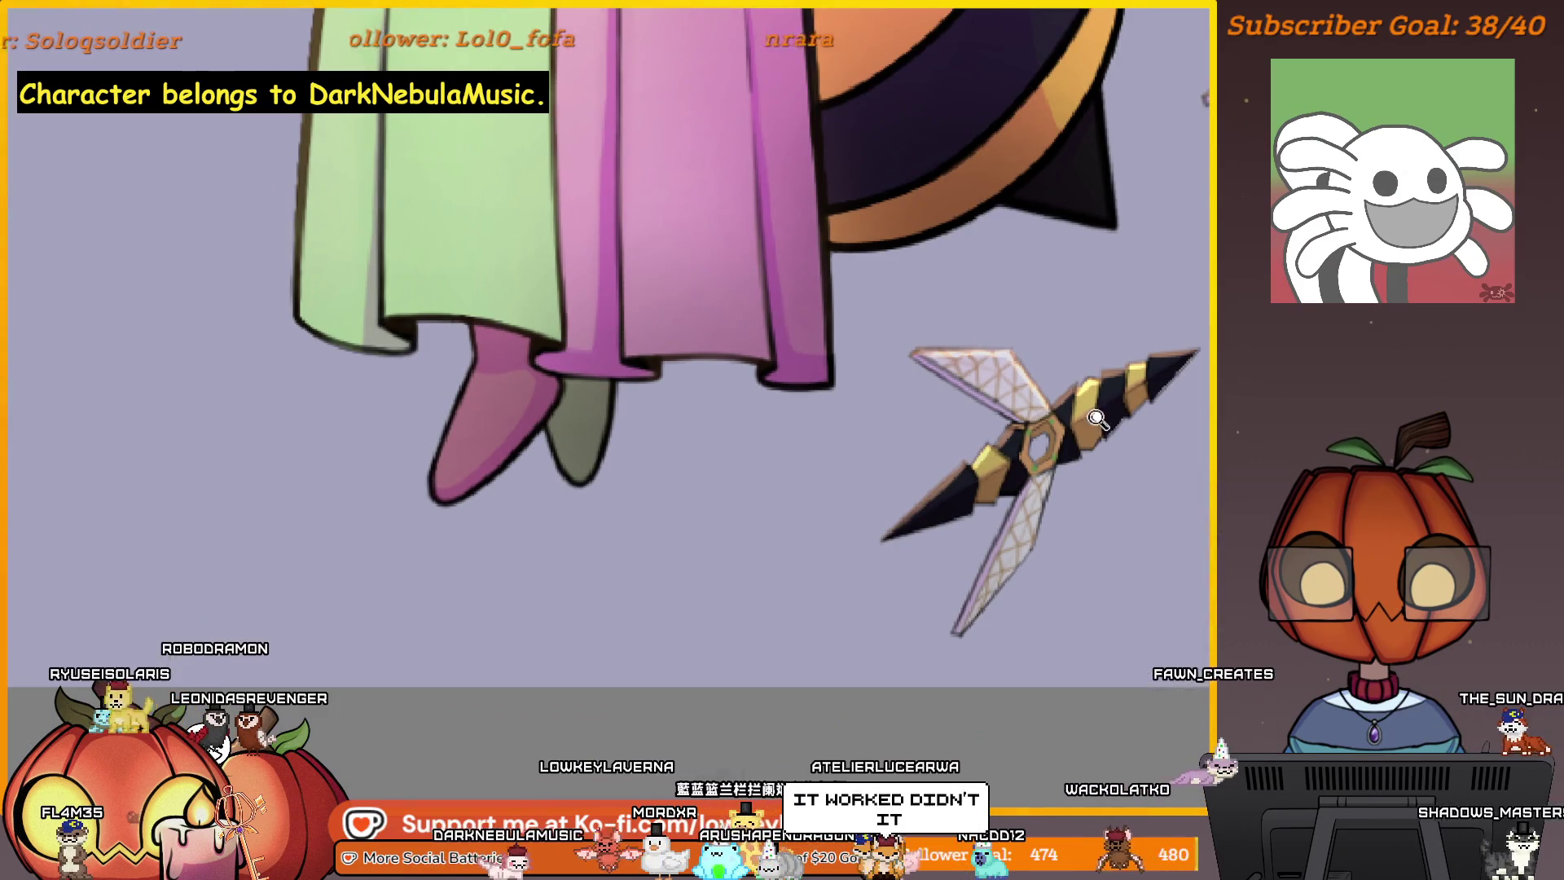
{"action": "scroll", "coordinate": [1097, 418], "scroll_direction": "down", "scroll_amount": 2}
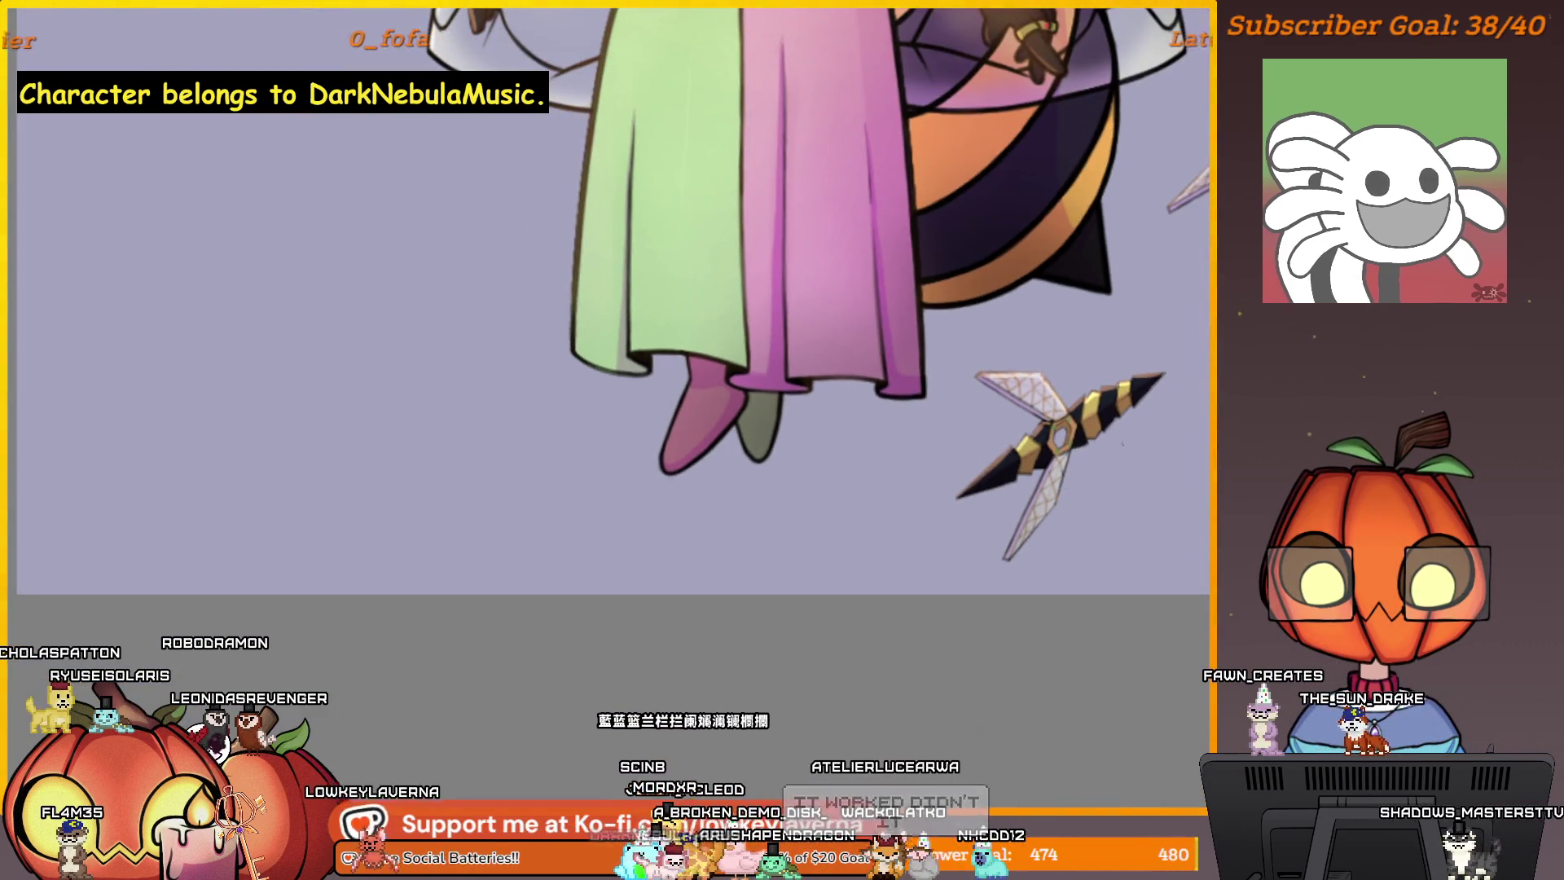
{"action": "scroll", "coordinate": [1059, 456], "scroll_direction": "down", "scroll_amount": 4}
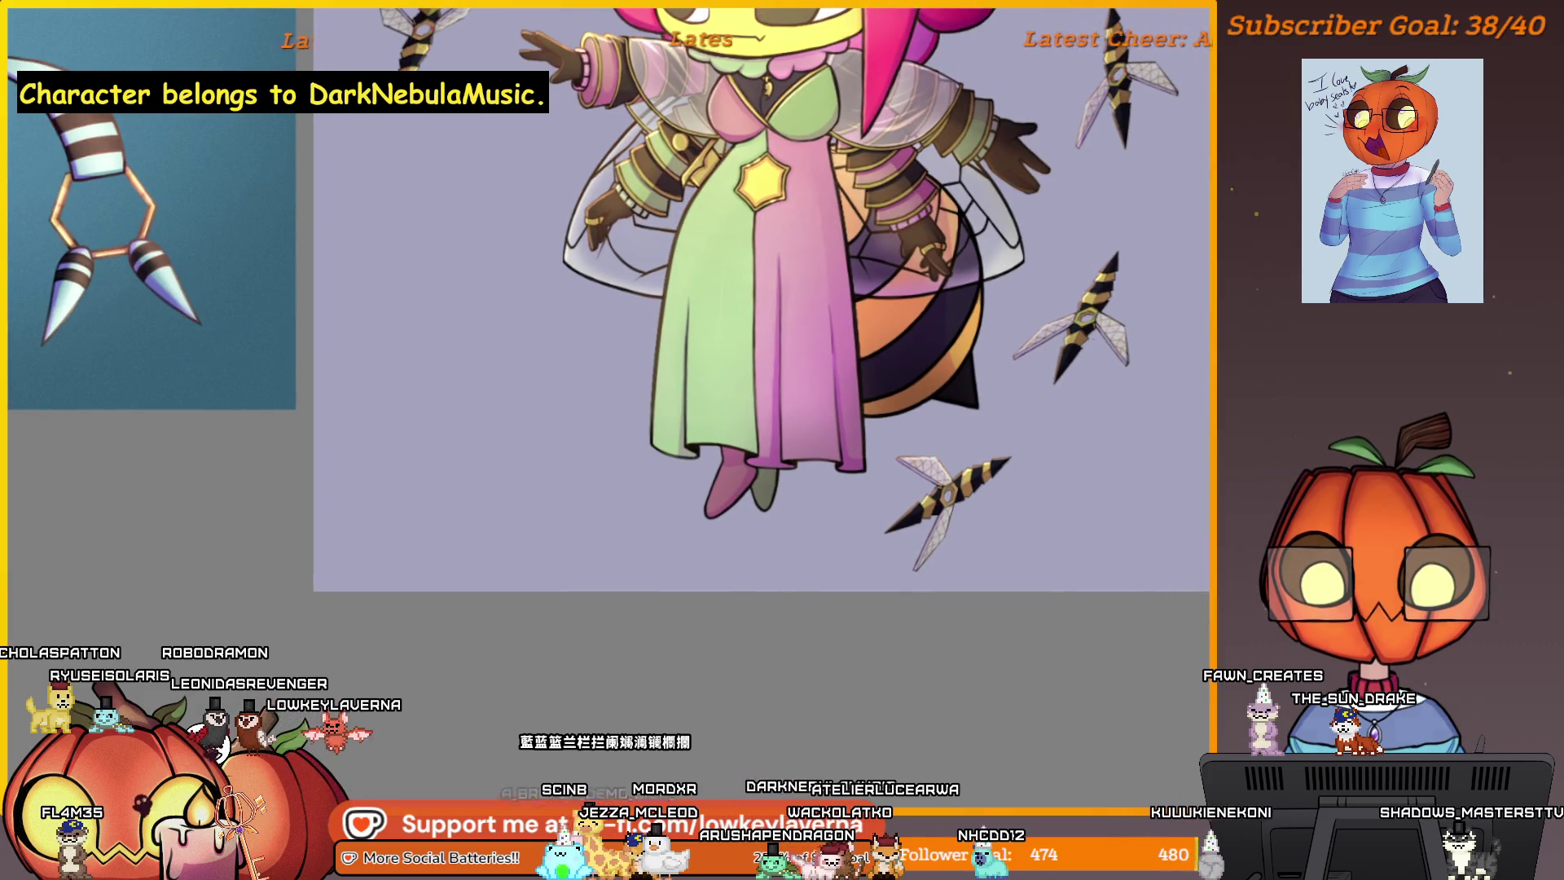
- Frame the whole queen, then zoom slightly onto the upper stinger and its wings
{"action": "left_click_drag", "start_coordinate": [1120, 316], "coordinate": [1067, 413]}
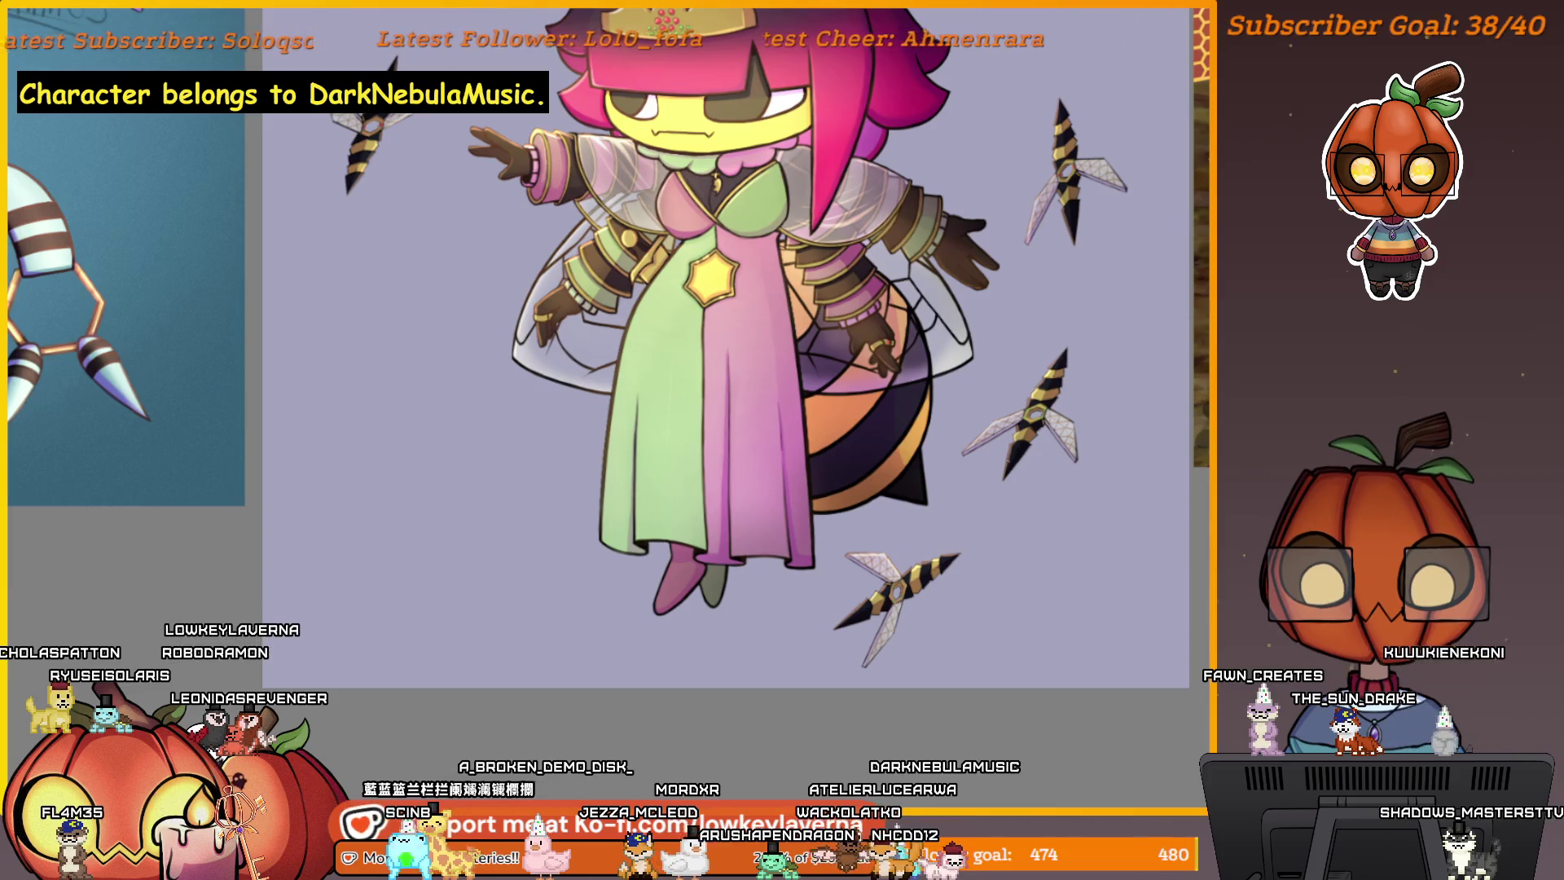
{"action": "left_click_drag", "start_coordinate": [733, 366], "coordinate": [788, 334]}
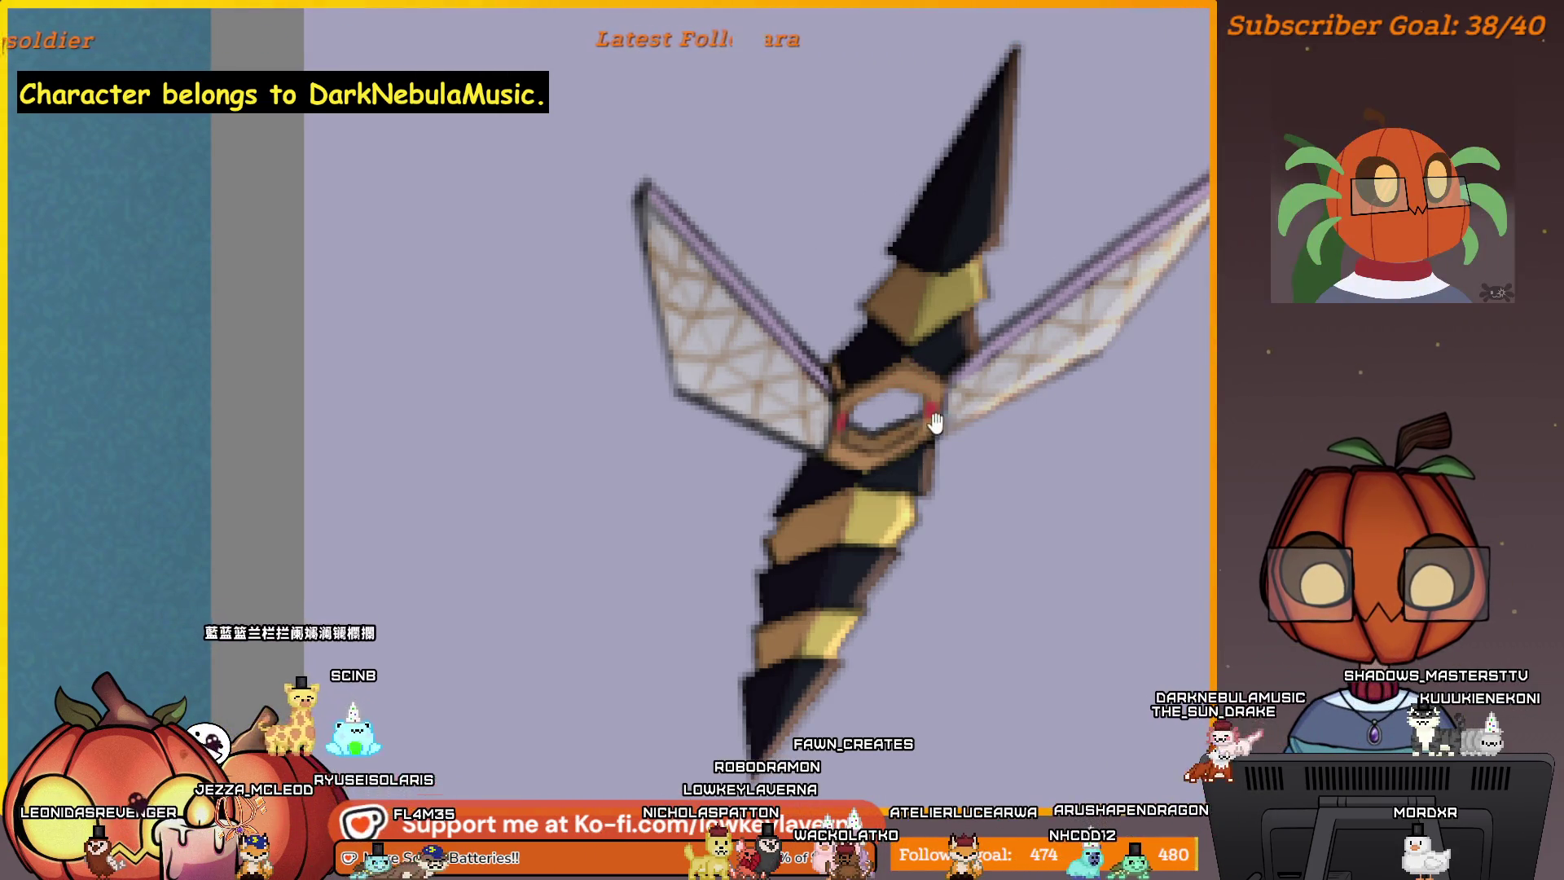
{"action": "left_click_drag", "start_coordinate": [931, 342], "coordinate": [1005, 387]}
{"action": "left_click", "coordinate": [962, 478]}
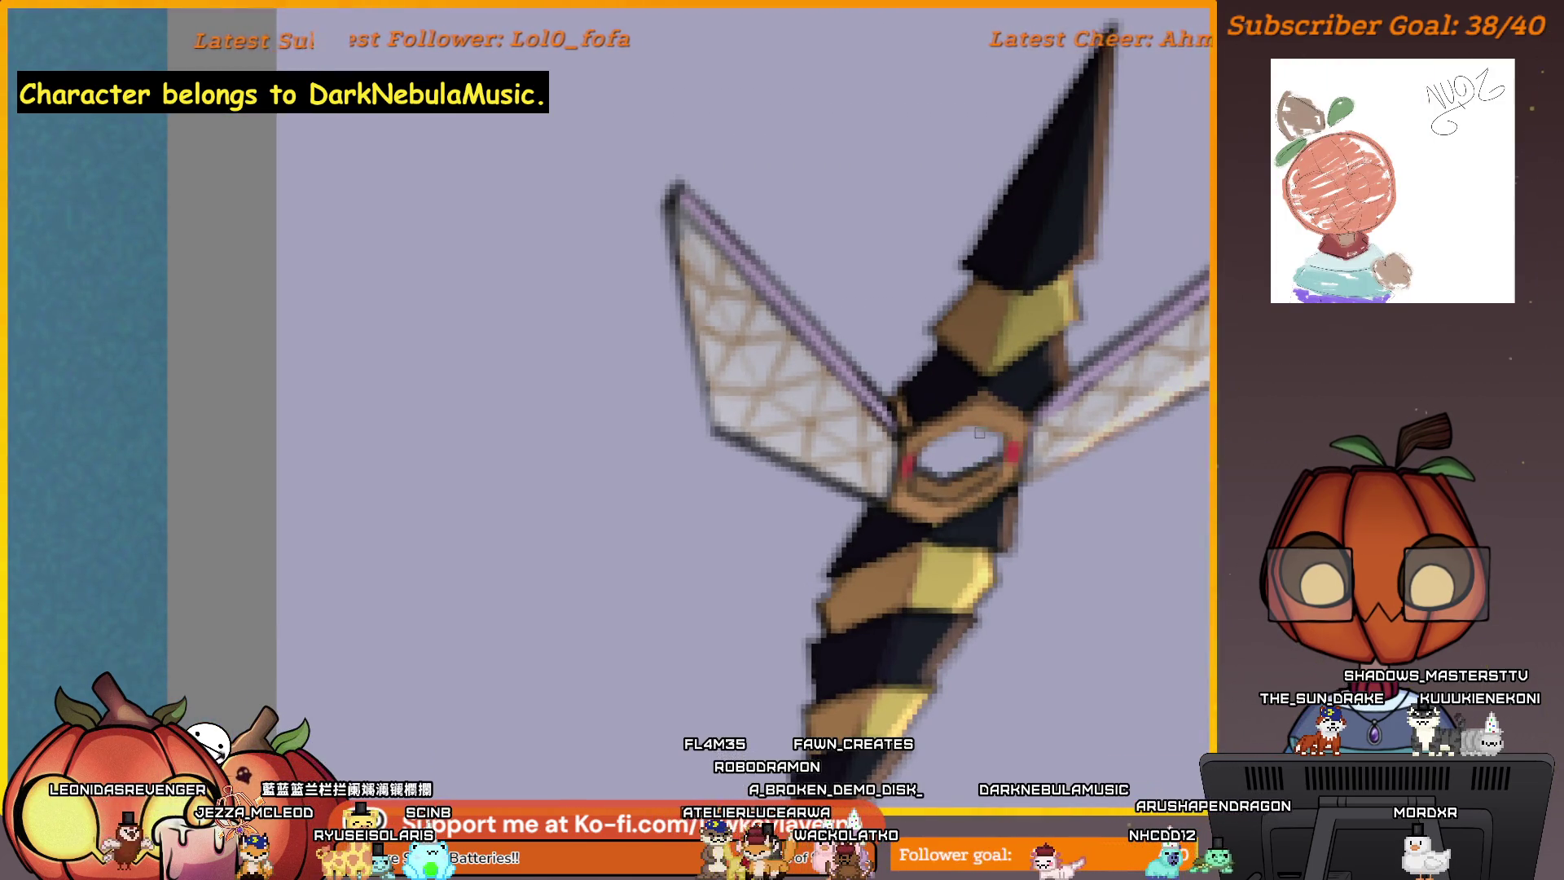
{"action": "left_click_drag", "start_coordinate": [1064, 548], "coordinate": [1002, 565]}
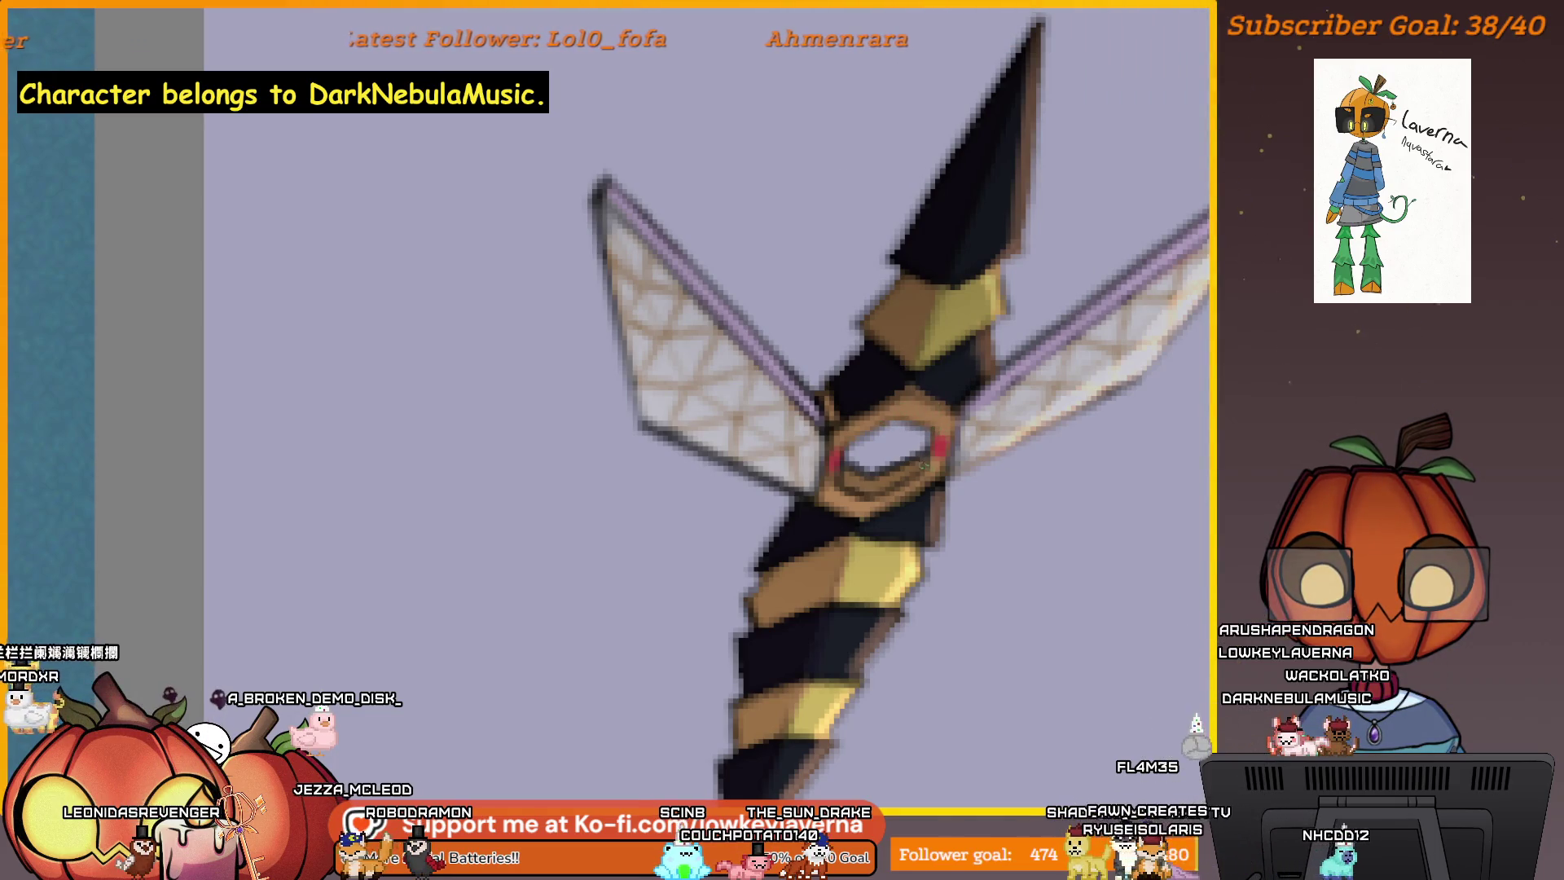
- Reframe and rotate the view around the stinger's hexagon ring and pink and blue dabs
{"action": "scroll", "coordinate": [871, 457], "scroll_direction": "down", "scroll_amount": 3}
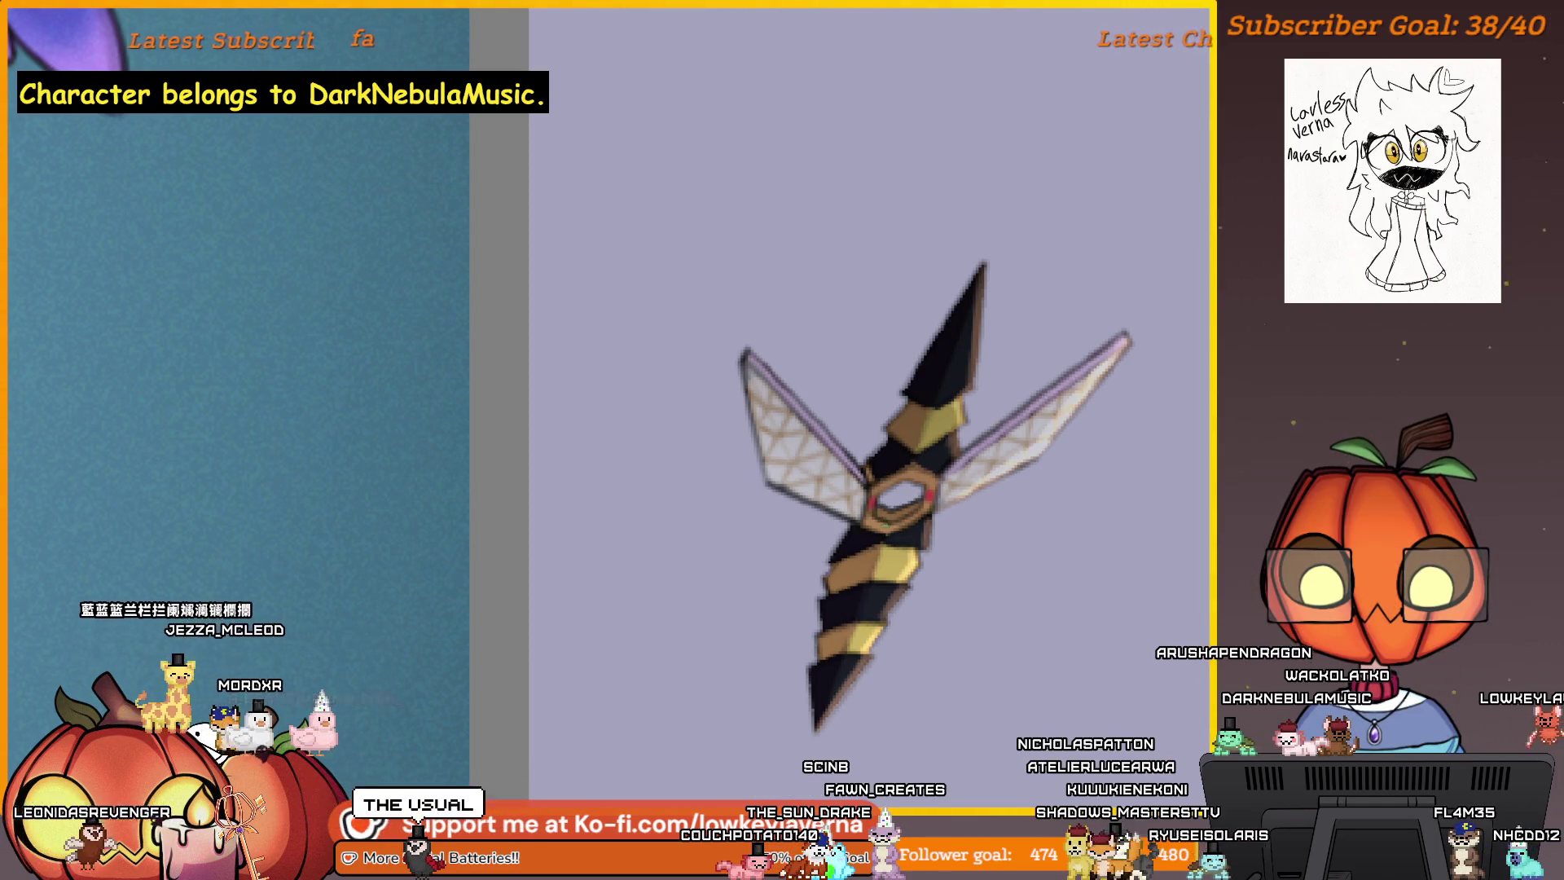
{"action": "scroll", "coordinate": [892, 488], "scroll_direction": "up", "scroll_amount": 3}
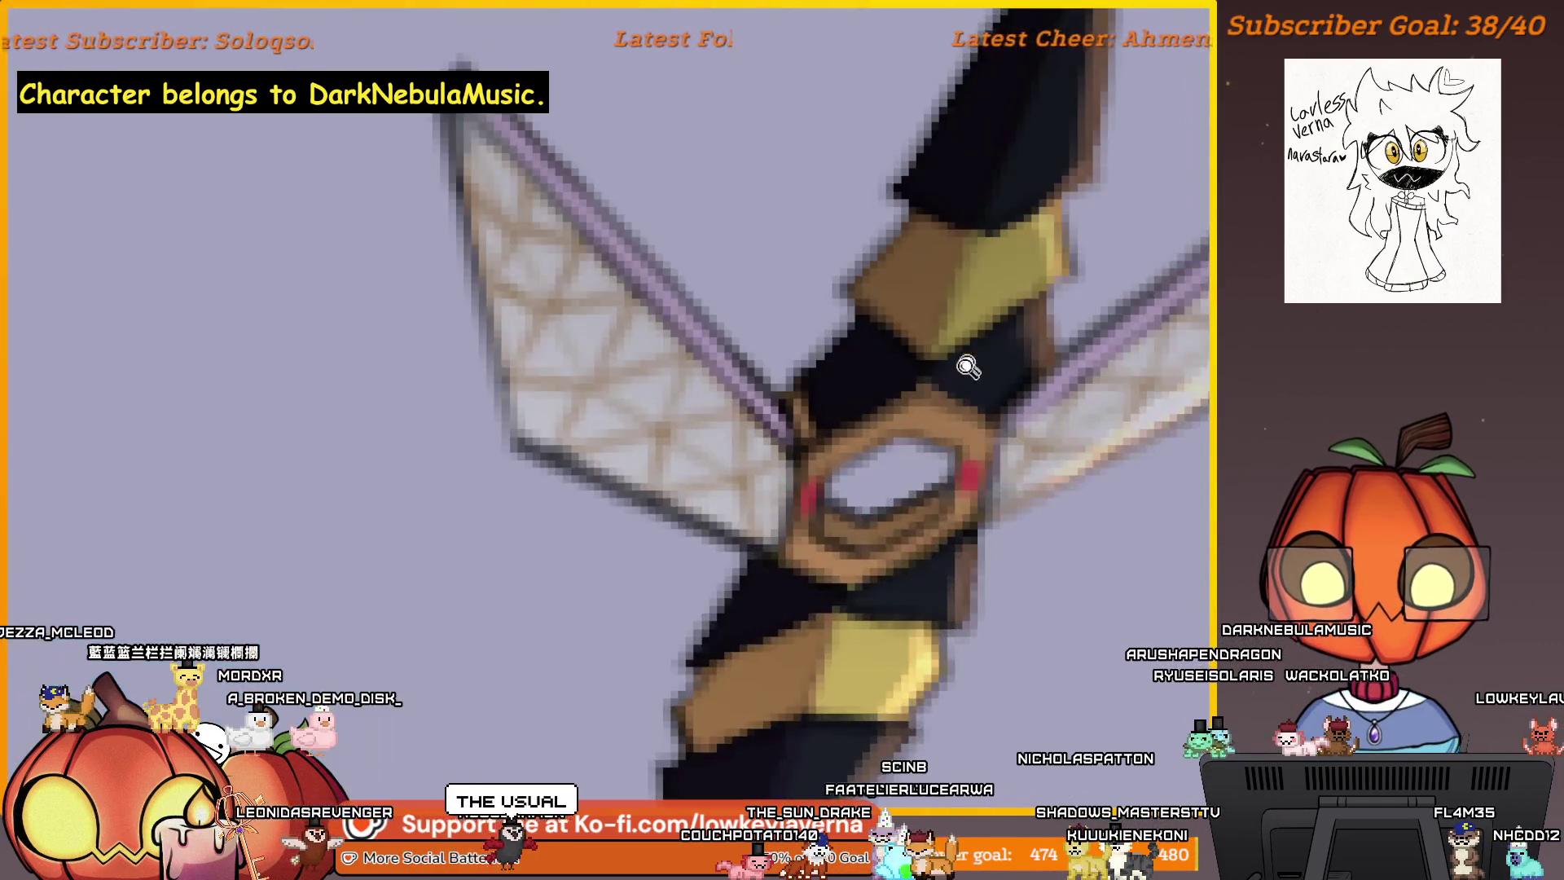
{"action": "scroll", "coordinate": [875, 529], "scroll_direction": "down", "scroll_amount": 5}
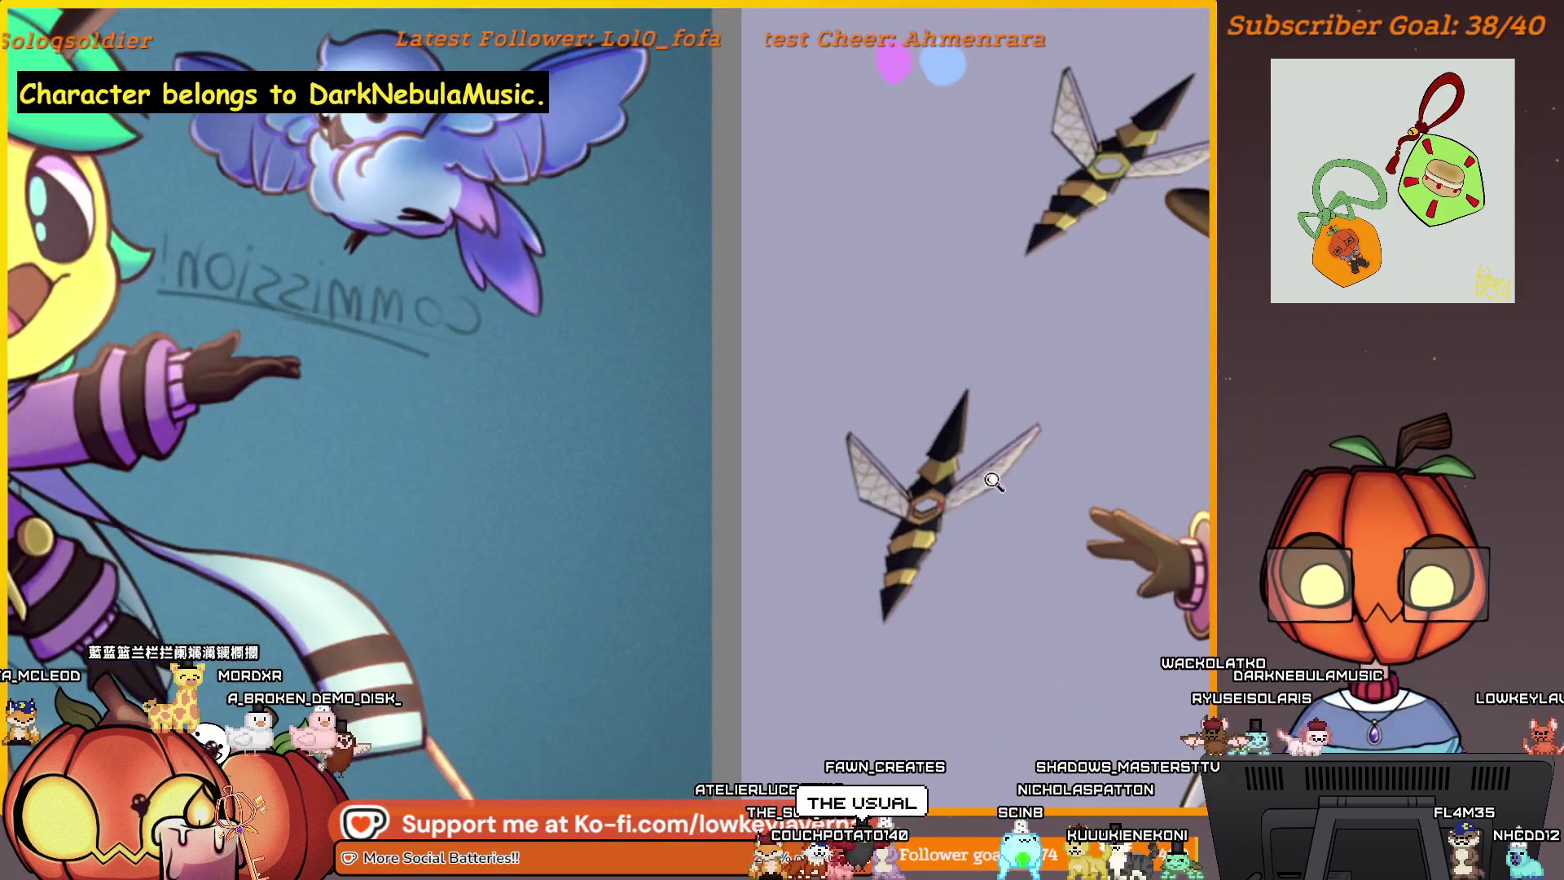
{"action": "mouse_move", "coordinate": [994, 480]}
{"action": "left_mouse_down"}
{"action": "mouse_move", "coordinate": [936, 548]}
{"action": "mouse_move", "coordinate": [988, 487]}
{"action": "left_mouse_up"}
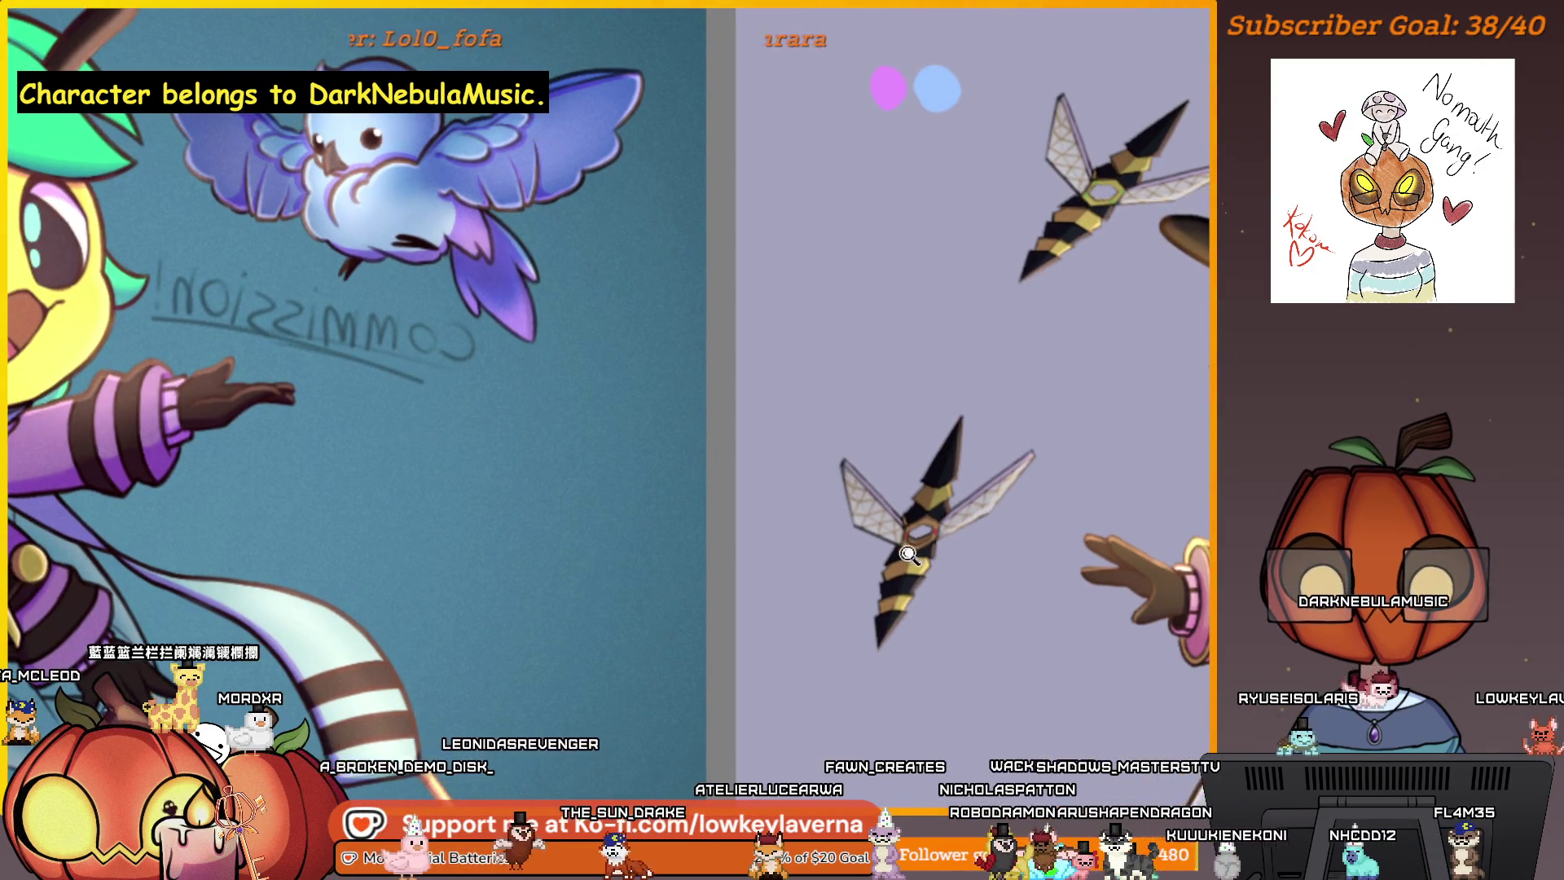
{"action": "scroll", "coordinate": [937, 497], "scroll_direction": "up", "scroll_amount": 5}
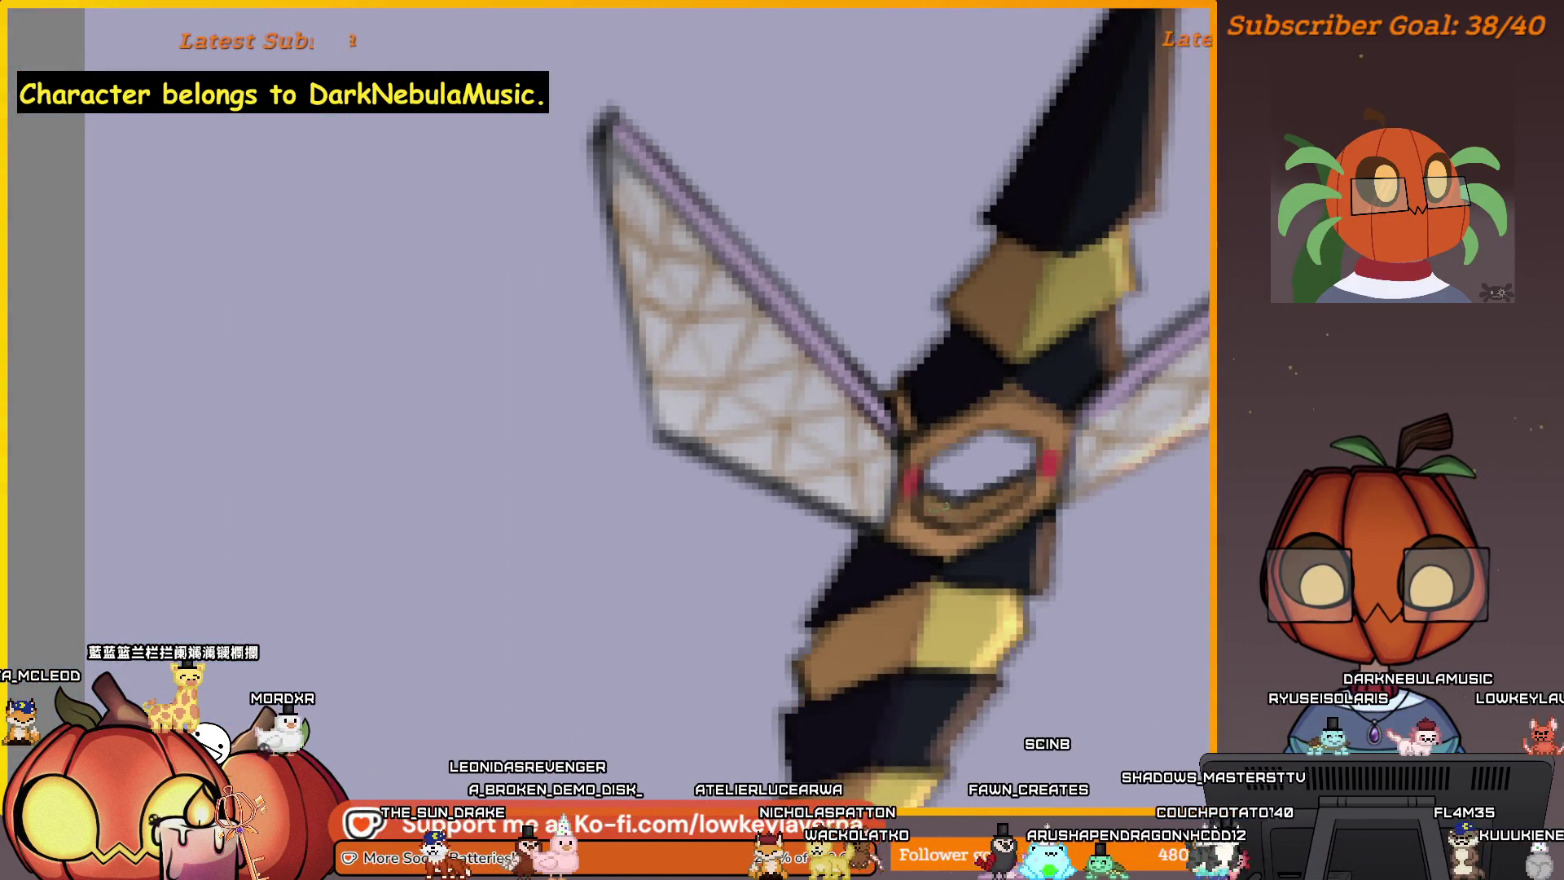
{"action": "scroll", "coordinate": [1041, 458], "scroll_direction": "down", "scroll_amount": 5}
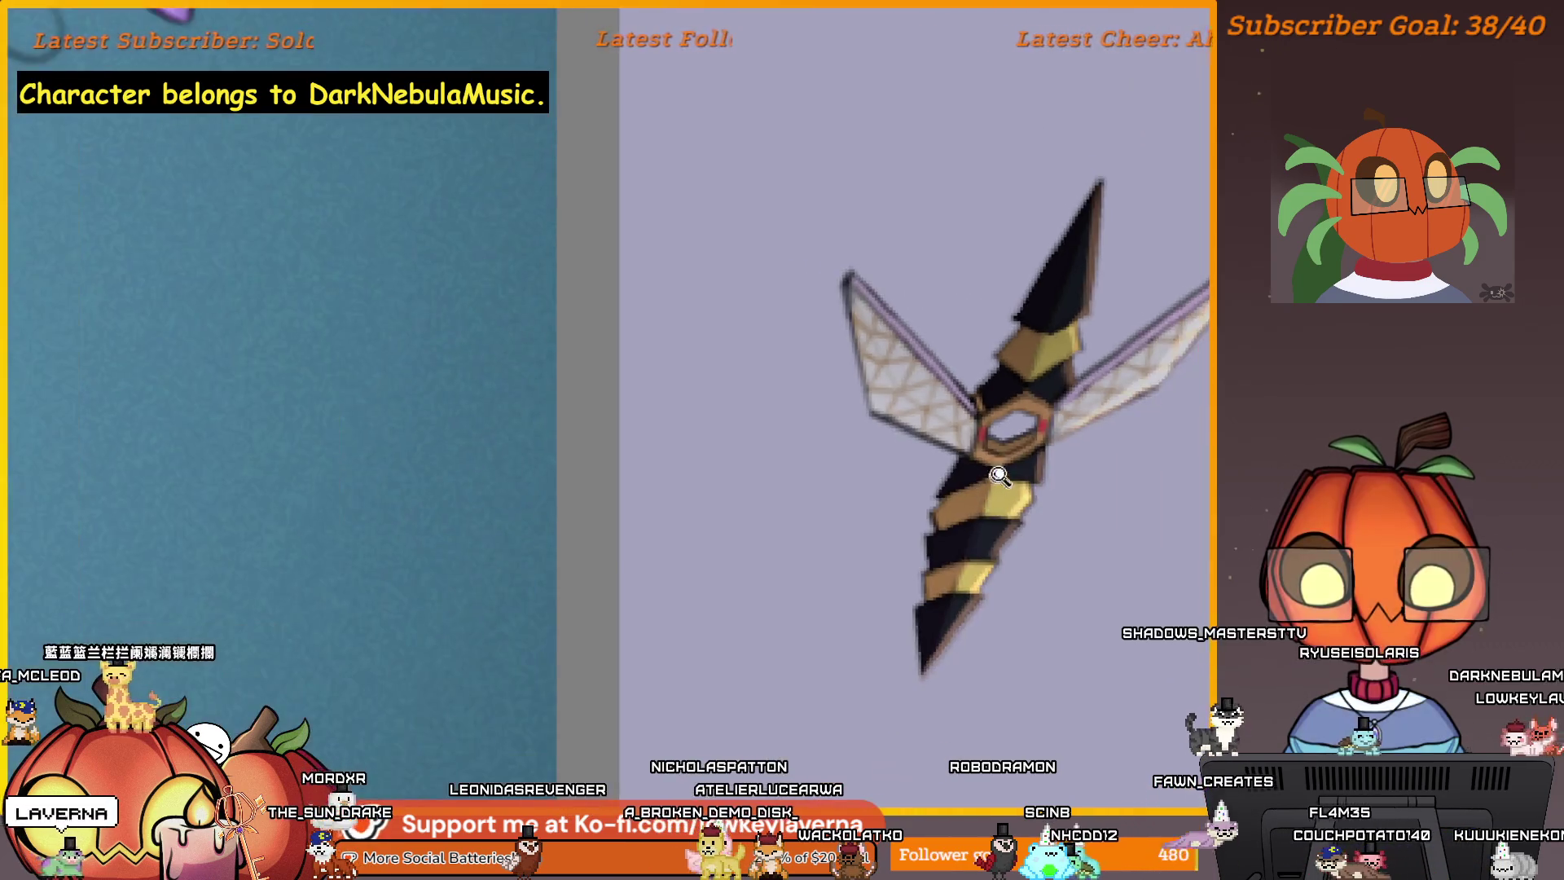
{"action": "left_click_drag", "start_coordinate": [945, 504], "coordinate": [814, 603]}
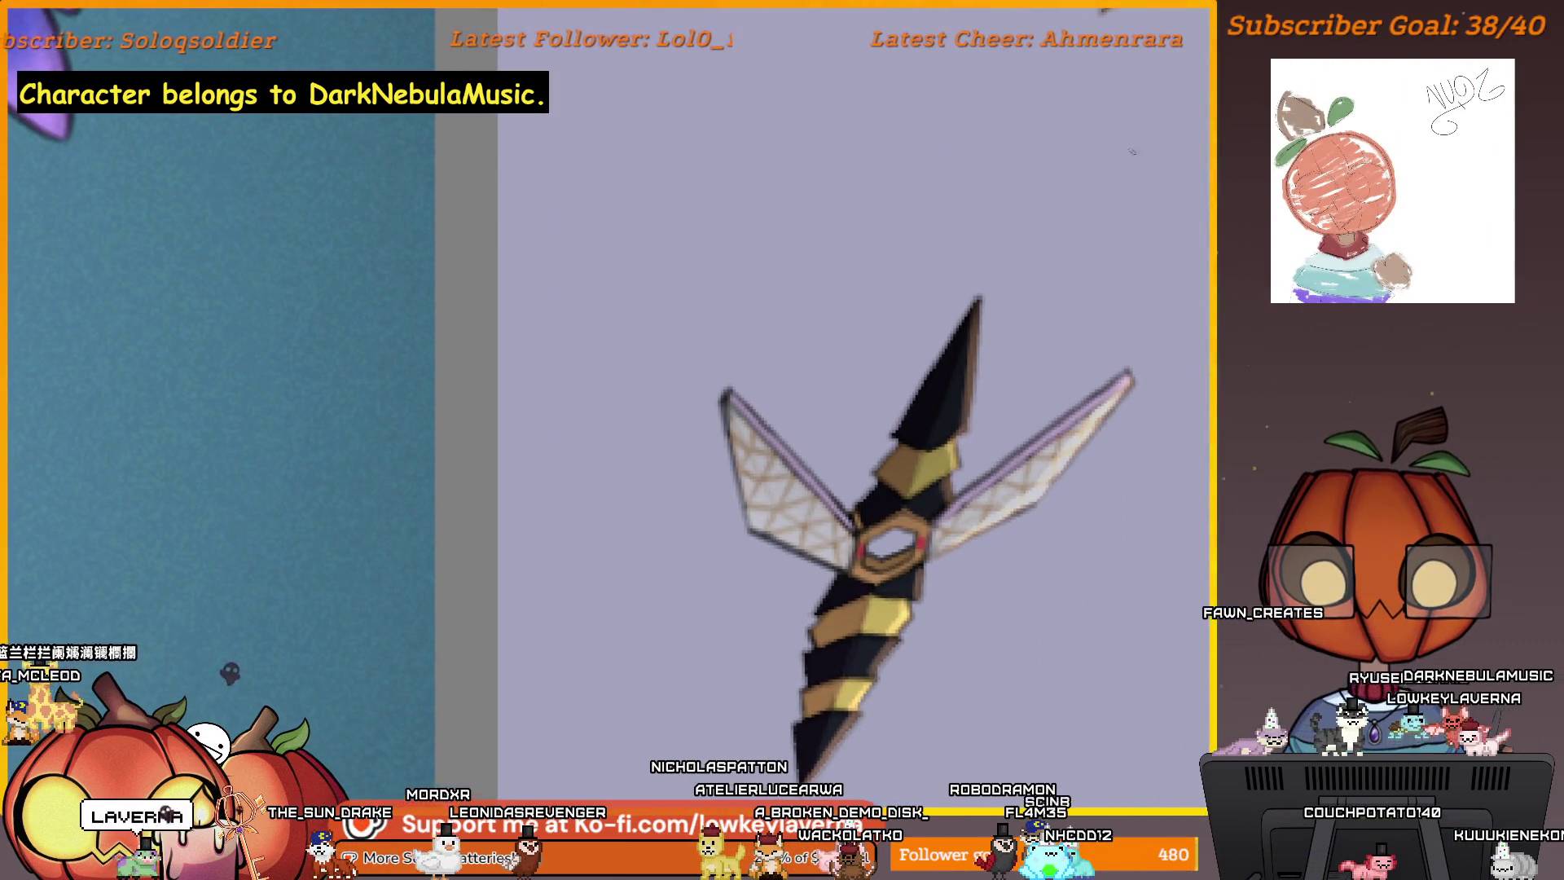
{"action": "mouse_move", "coordinate": [1078, 305]}
{"action": "left_mouse_down"}
{"action": "mouse_move", "coordinate": [887, 628]}
{"action": "mouse_move", "coordinate": [949, 454]}
{"action": "mouse_move", "coordinate": [871, 436]}
{"action": "left_mouse_up"}
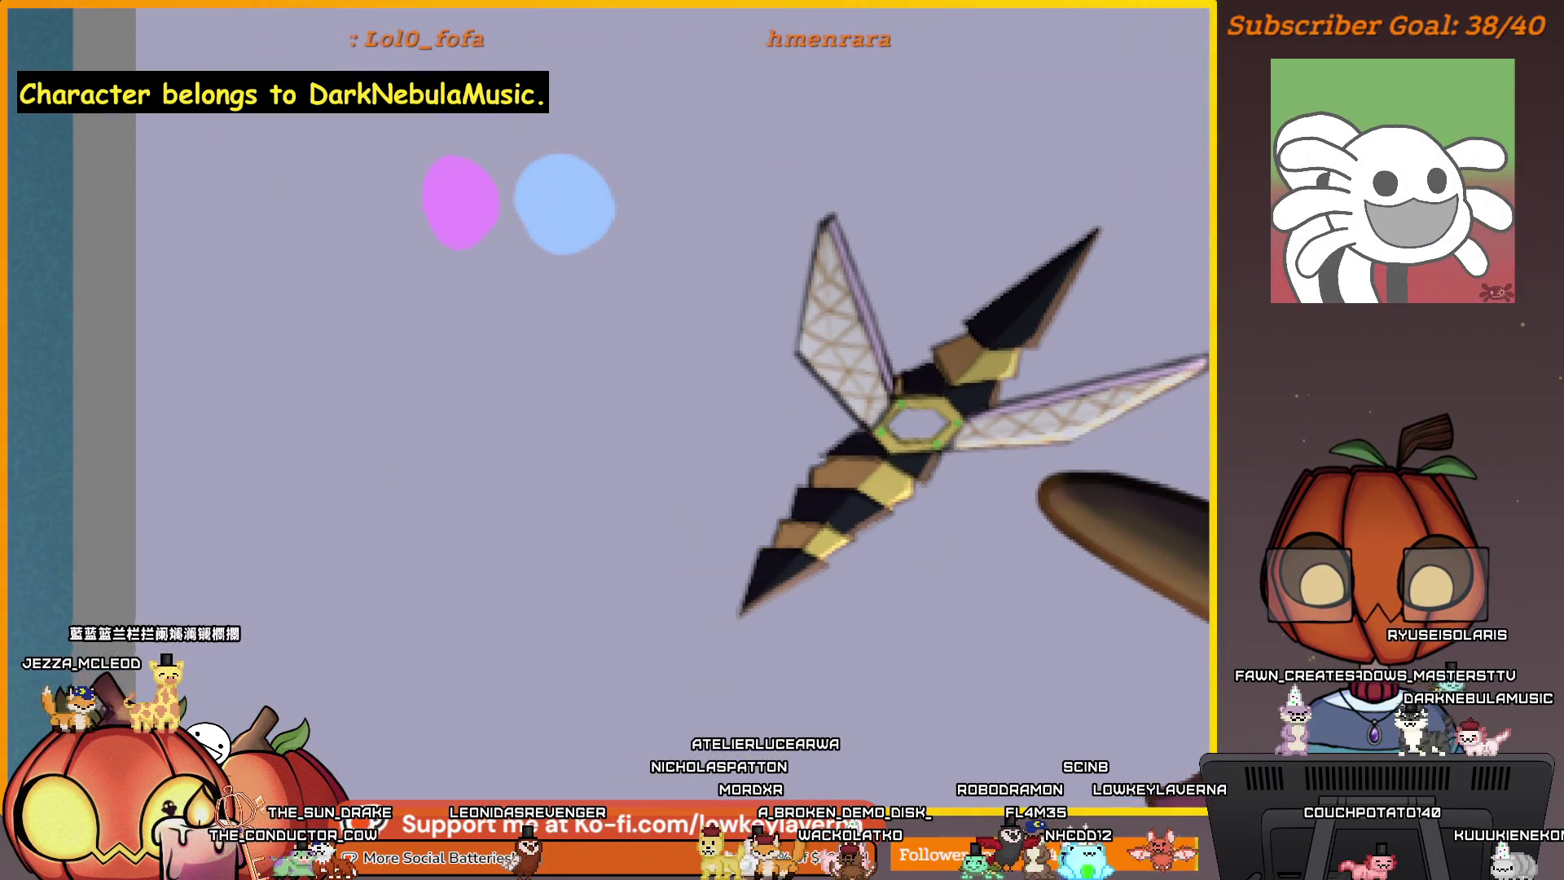
{"action": "scroll", "coordinate": [936, 448], "scroll_direction": "up", "scroll_amount": 3}
- Paint a brown stroke along the hexagon ring's inner right edge, then enlarge the brush
{"action": "left_click_drag", "start_coordinate": [1026, 307], "coordinate": [965, 512]}
{"action": "scroll", "coordinate": [947, 549], "scroll_direction": "up", "scroll_amount": 4}
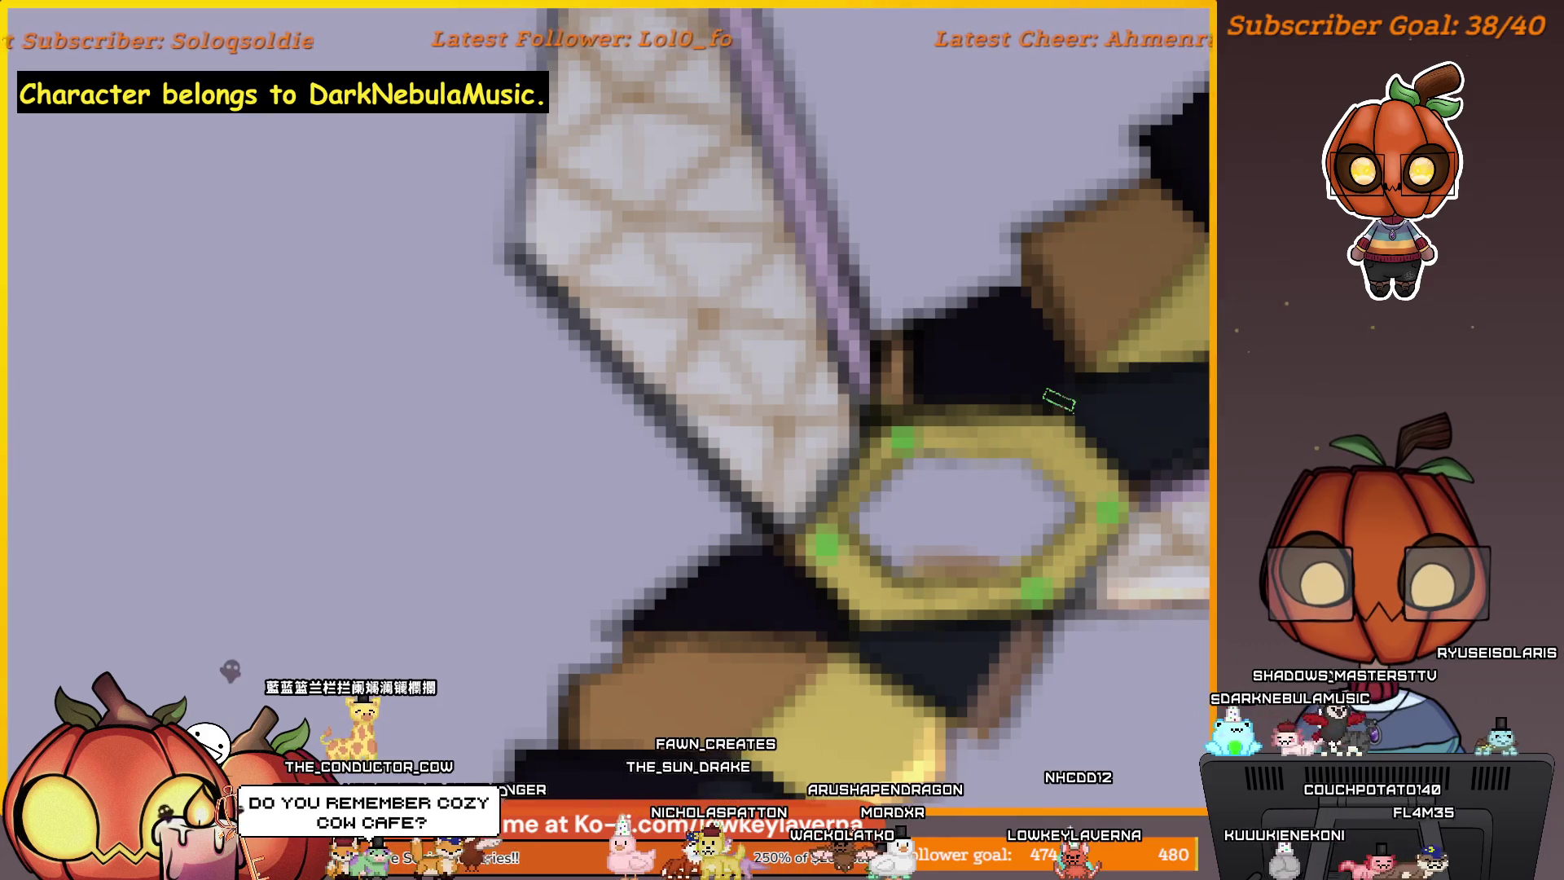
{"action": "left_click_drag", "start_coordinate": [1016, 515], "coordinate": [997, 535]}
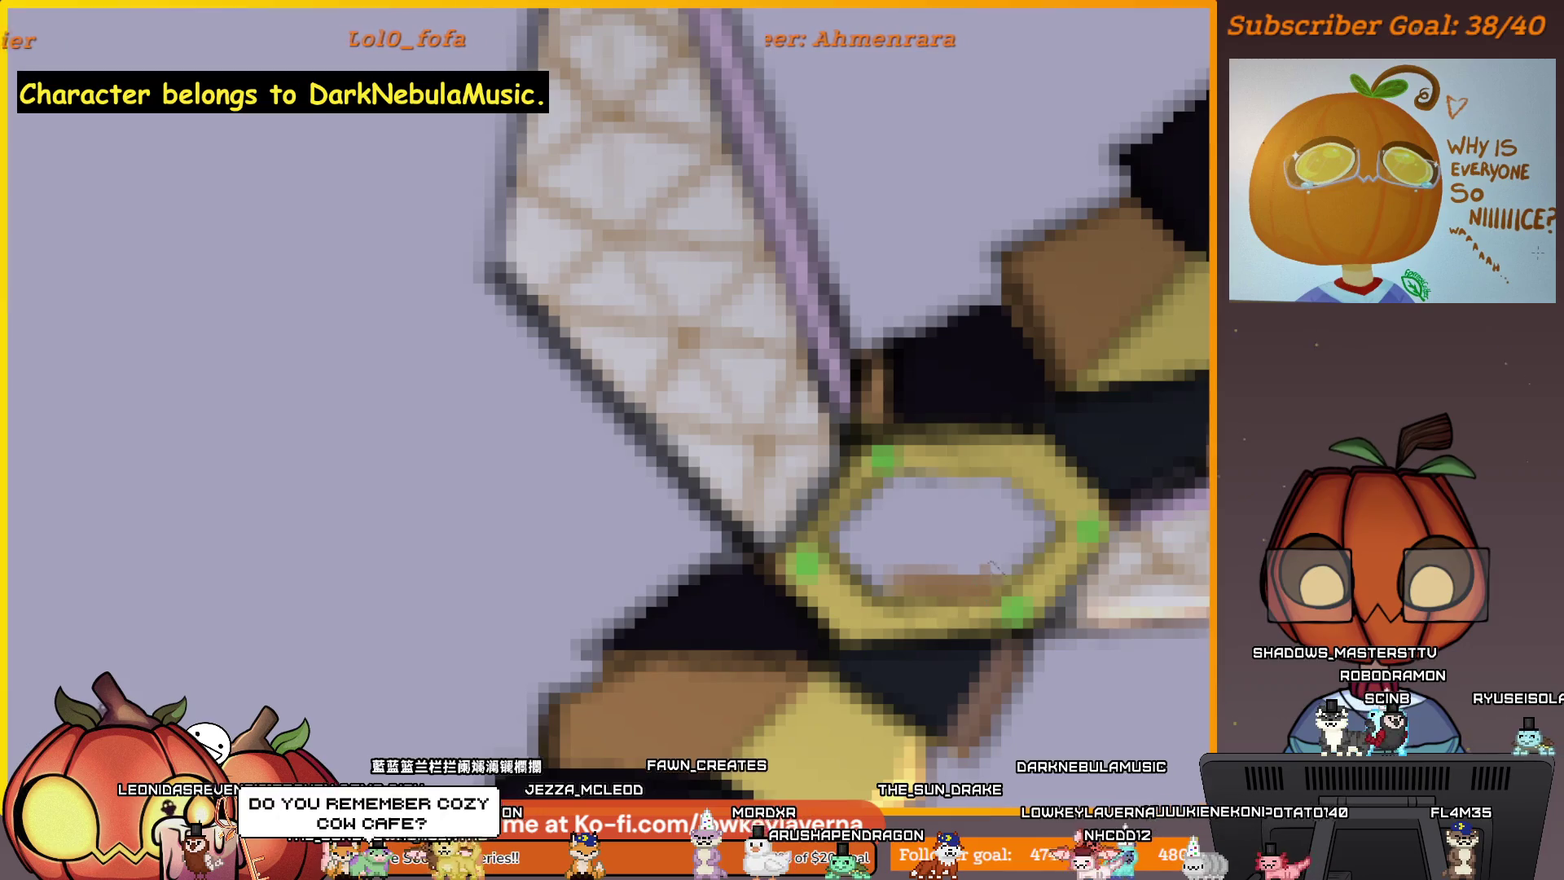
{"action": "left_click_drag", "start_coordinate": [990, 566], "coordinate": [1022, 525]}
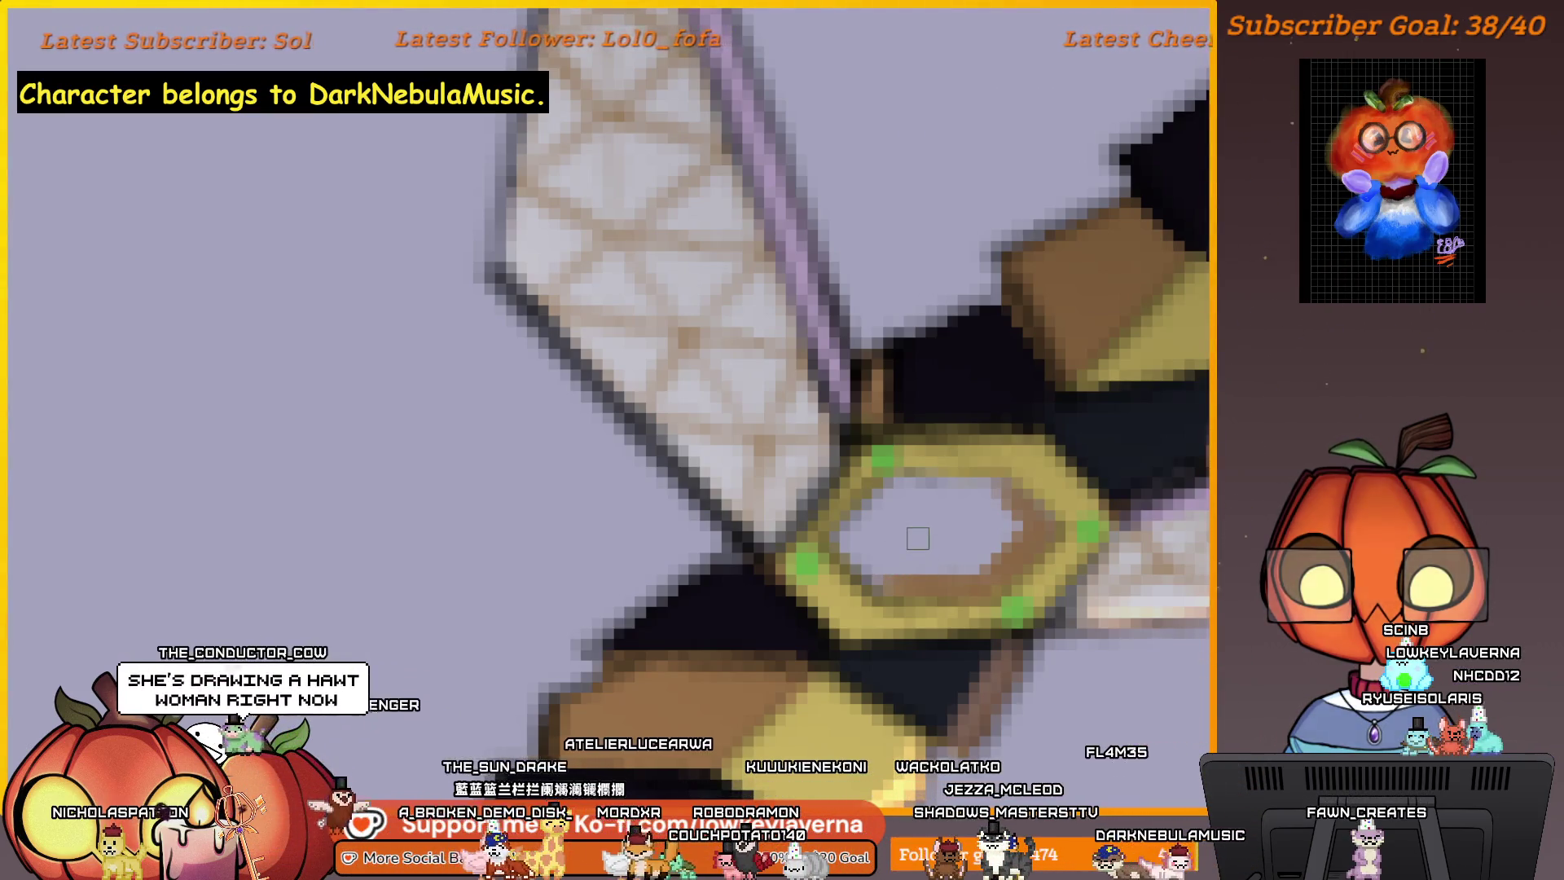
{"action": "key", "text": "]"}
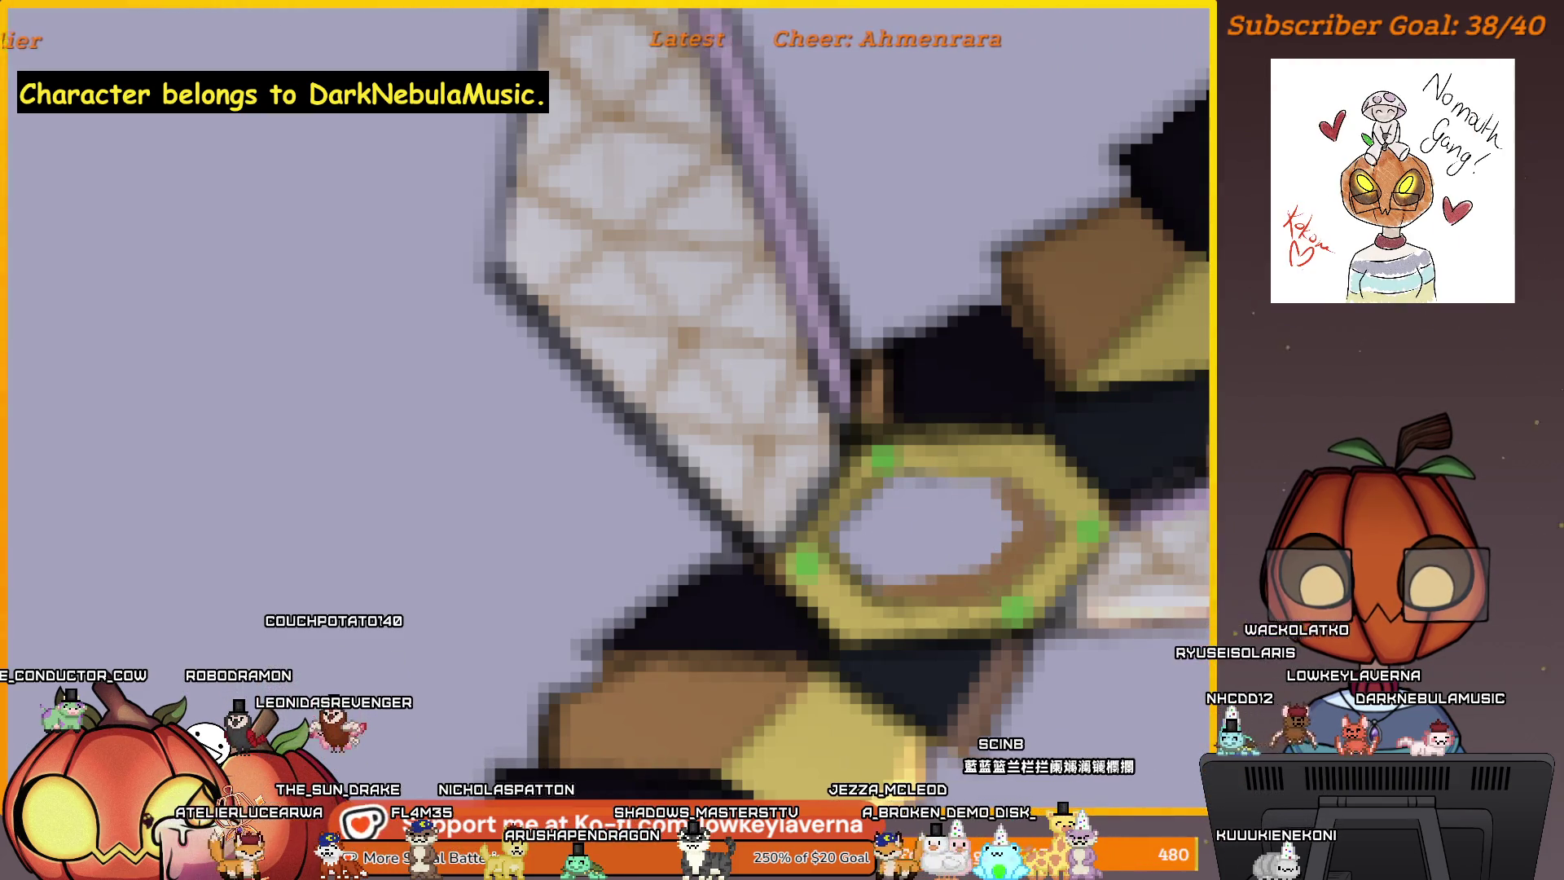
{"action": "scroll", "coordinate": [1066, 451], "scroll_direction": "down", "scroll_amount": 5}
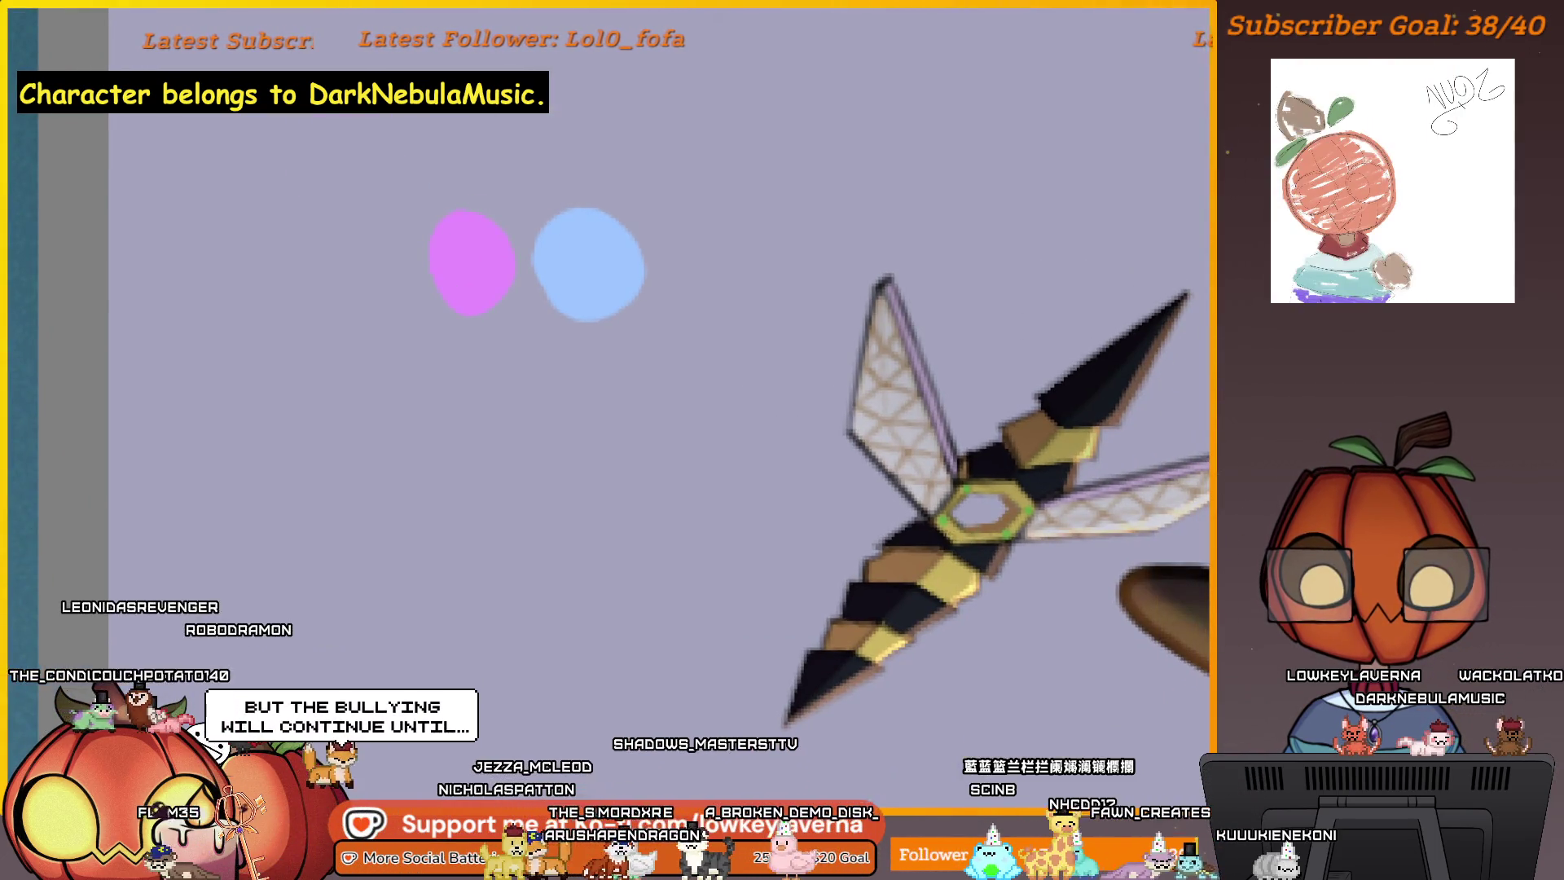
{"action": "scroll", "coordinate": [983, 493], "scroll_direction": "up", "scroll_amount": 2}
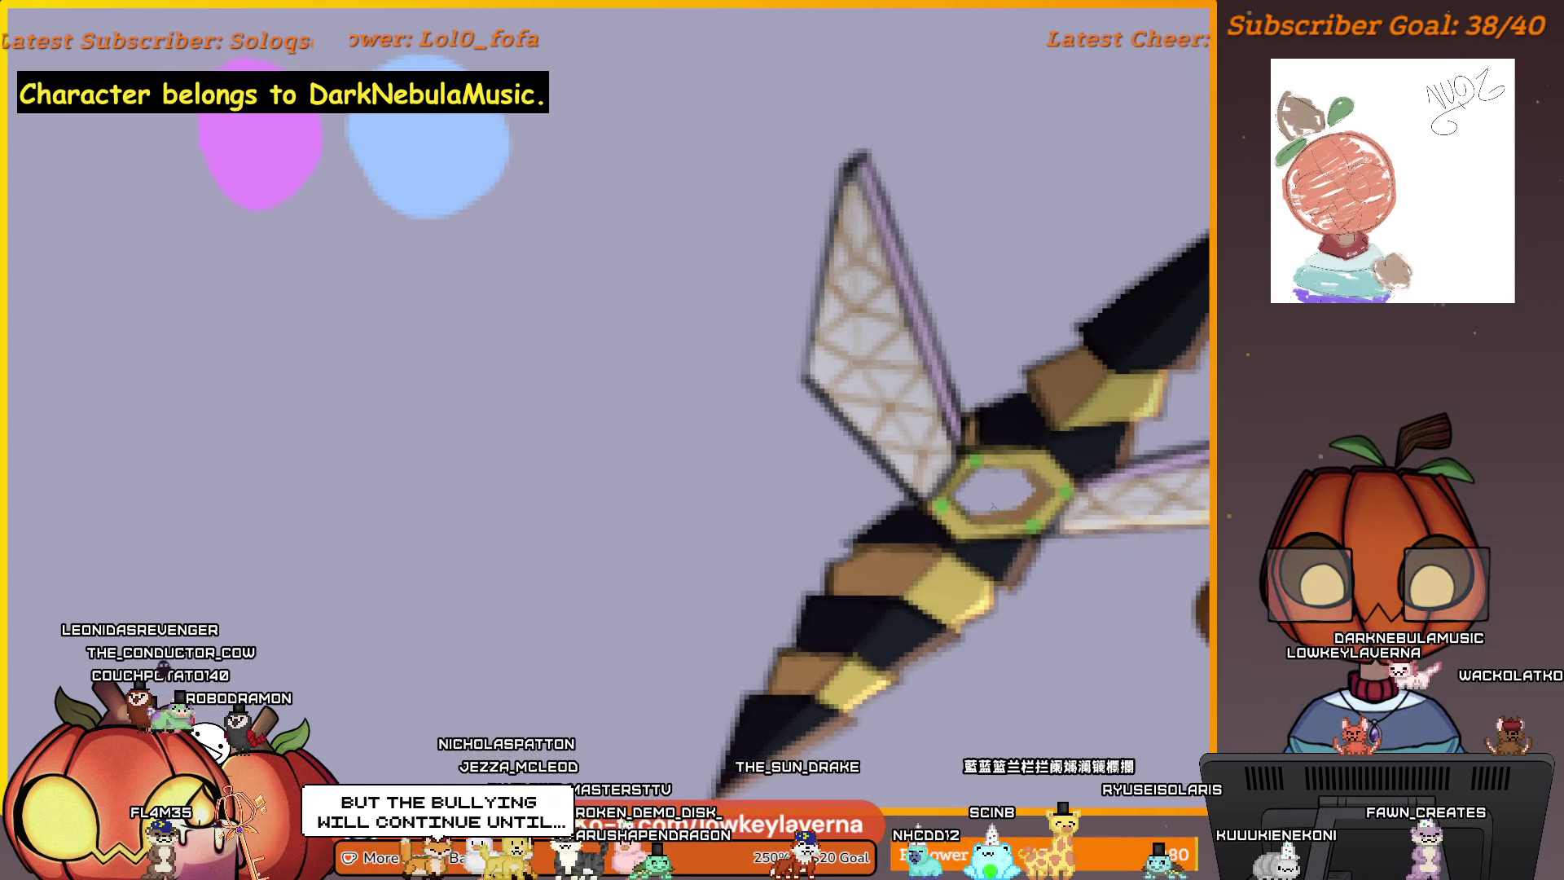
{"action": "scroll", "coordinate": [988, 487], "scroll_direction": "up", "scroll_amount": 2}
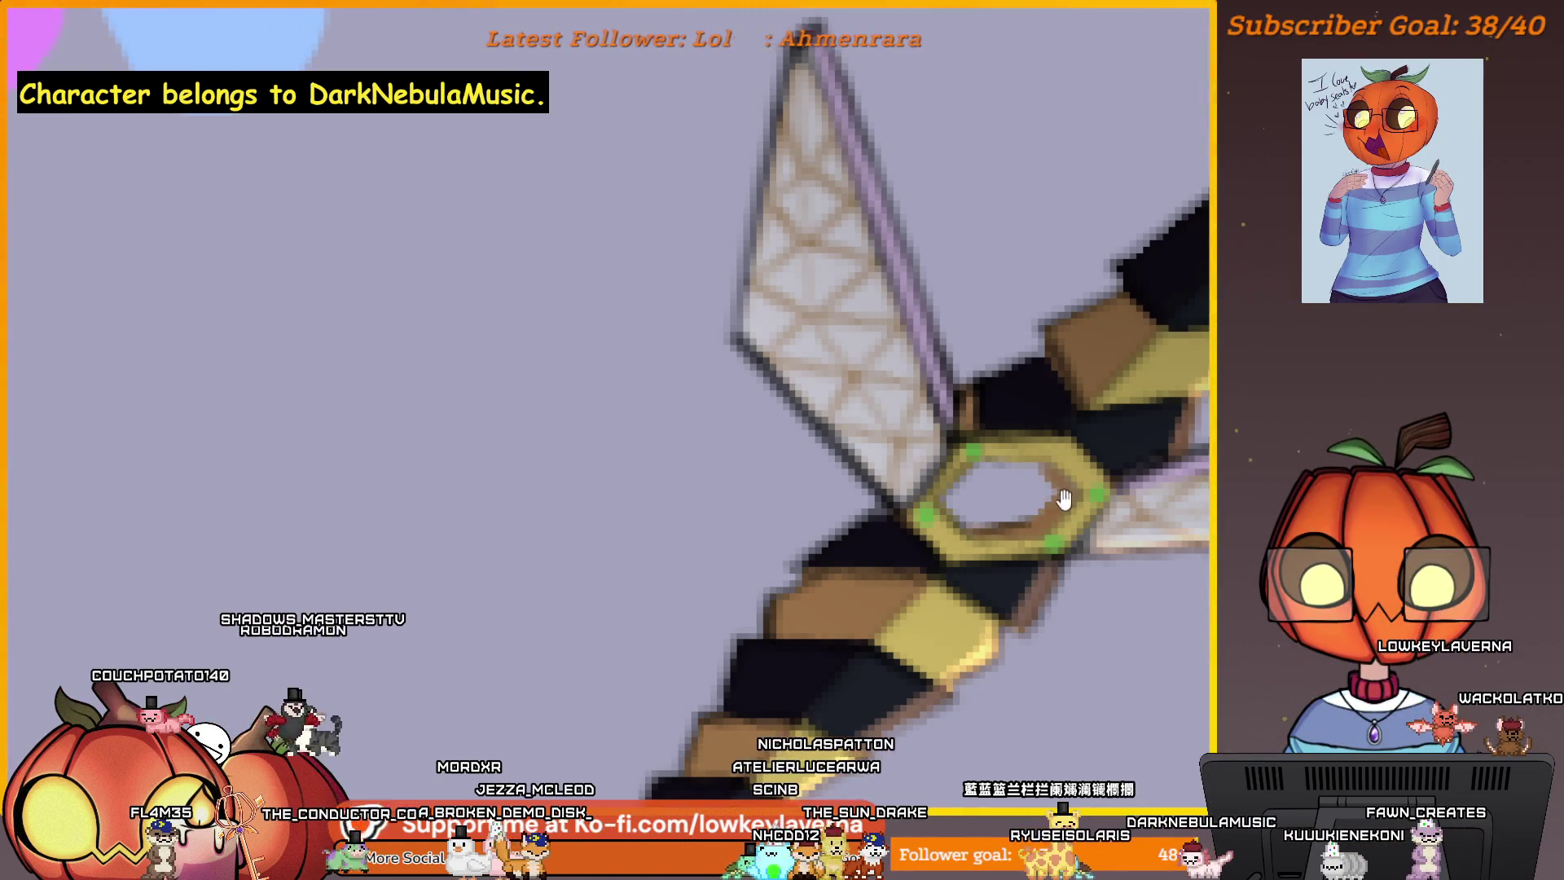
{"action": "left_click_drag", "start_coordinate": [1064, 499], "coordinate": [1050, 523]}
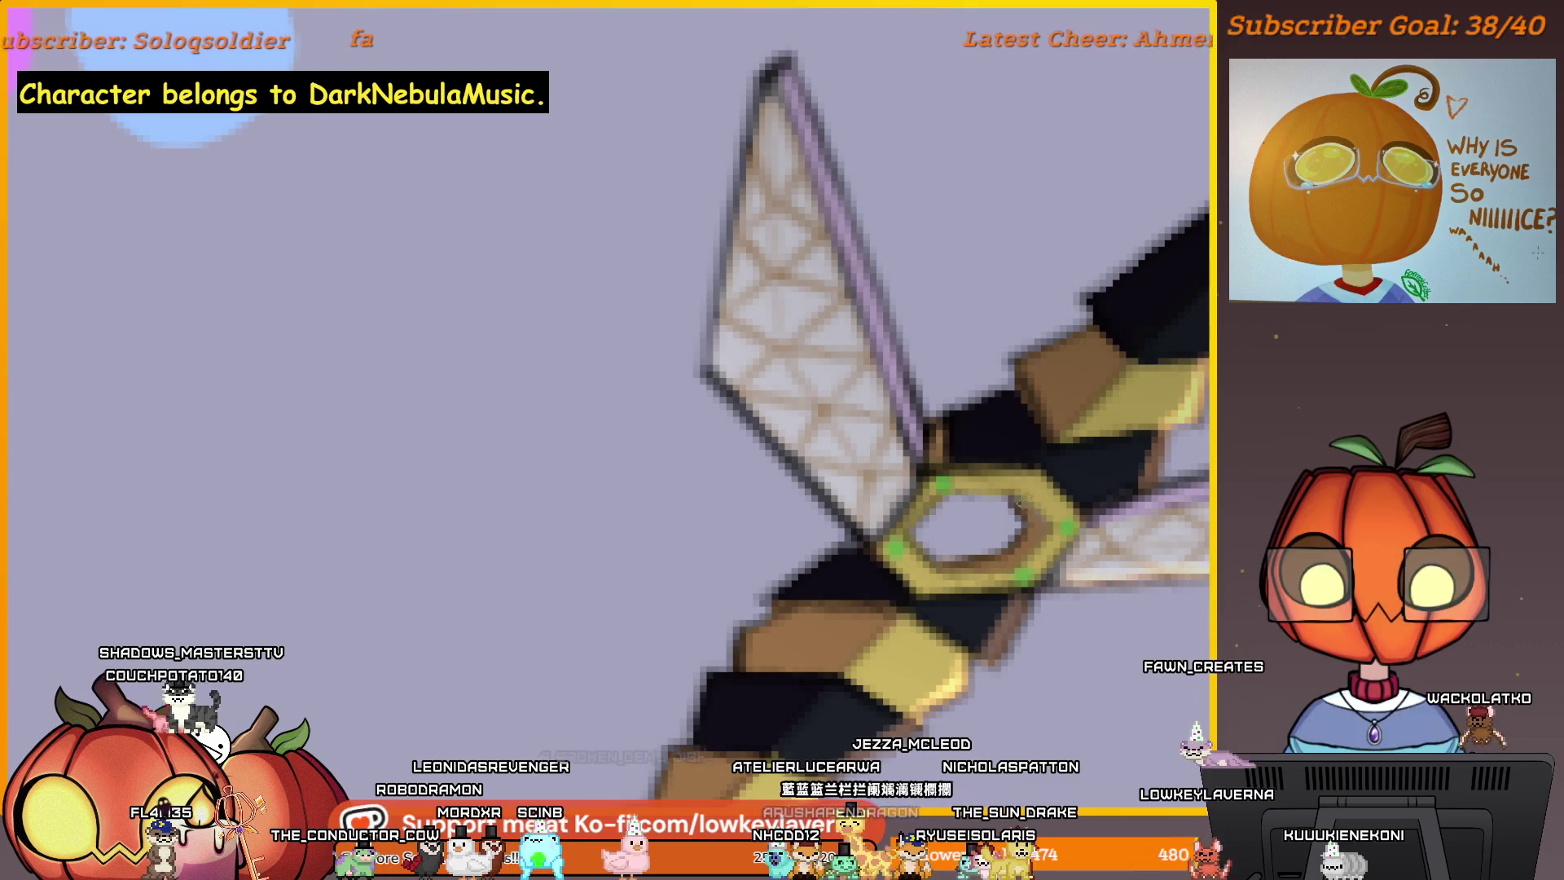
{"action": "mouse_move", "coordinate": [977, 522]}
{"action": "left_mouse_down"}
{"action": "mouse_move", "coordinate": [993, 477]}
{"action": "mouse_move", "coordinate": [1088, 477]}
{"action": "mouse_move", "coordinate": [1063, 481]}
{"action": "left_mouse_up"}
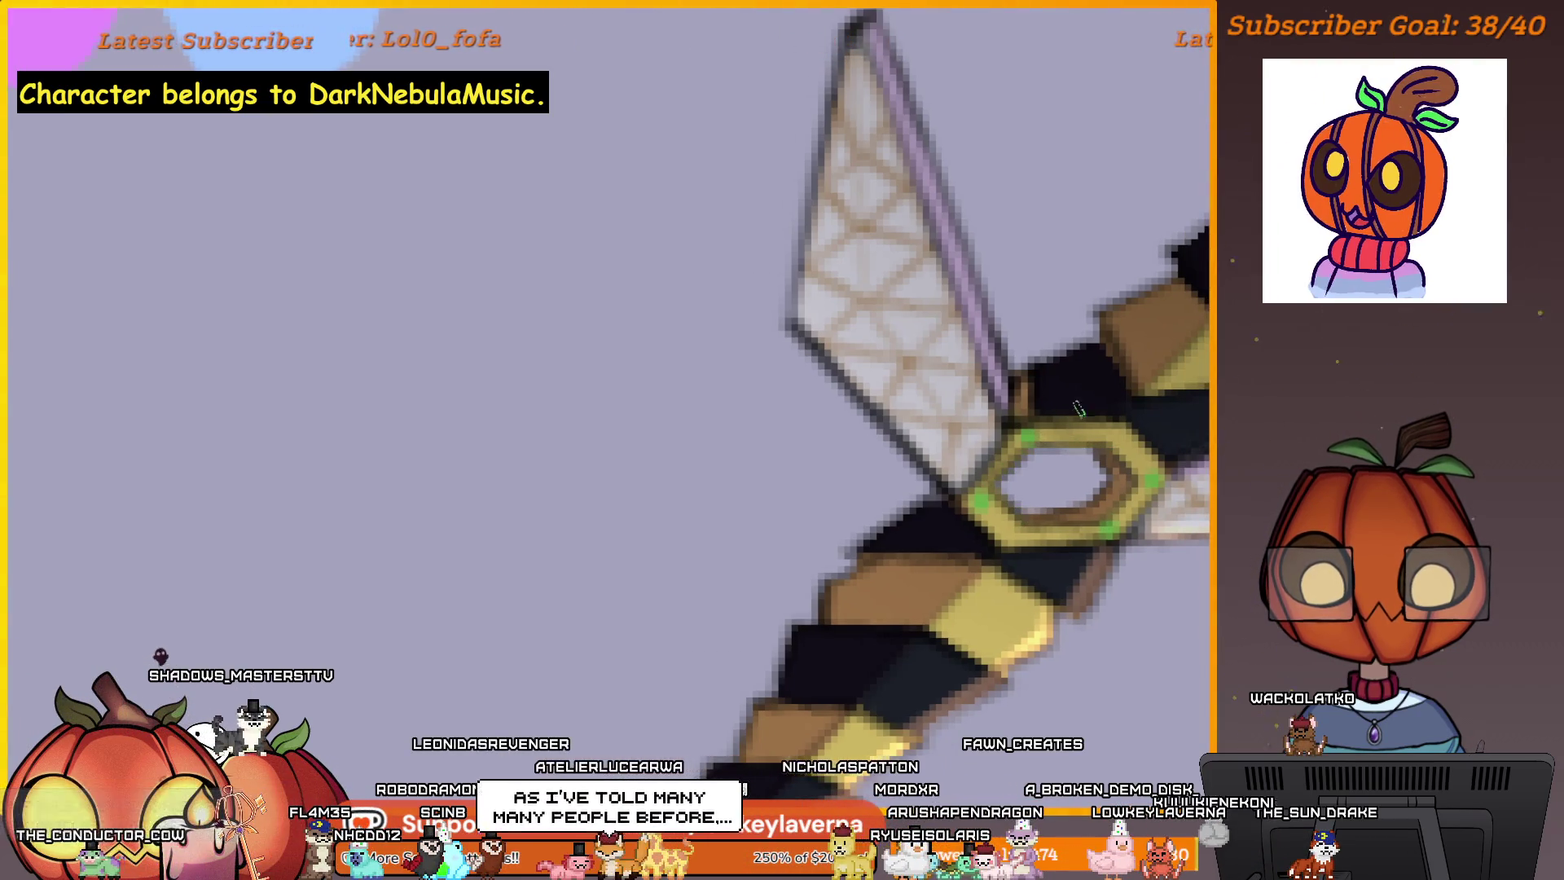
{"action": "scroll", "coordinate": [1096, 419], "scroll_direction": "down", "scroll_amount": 3}
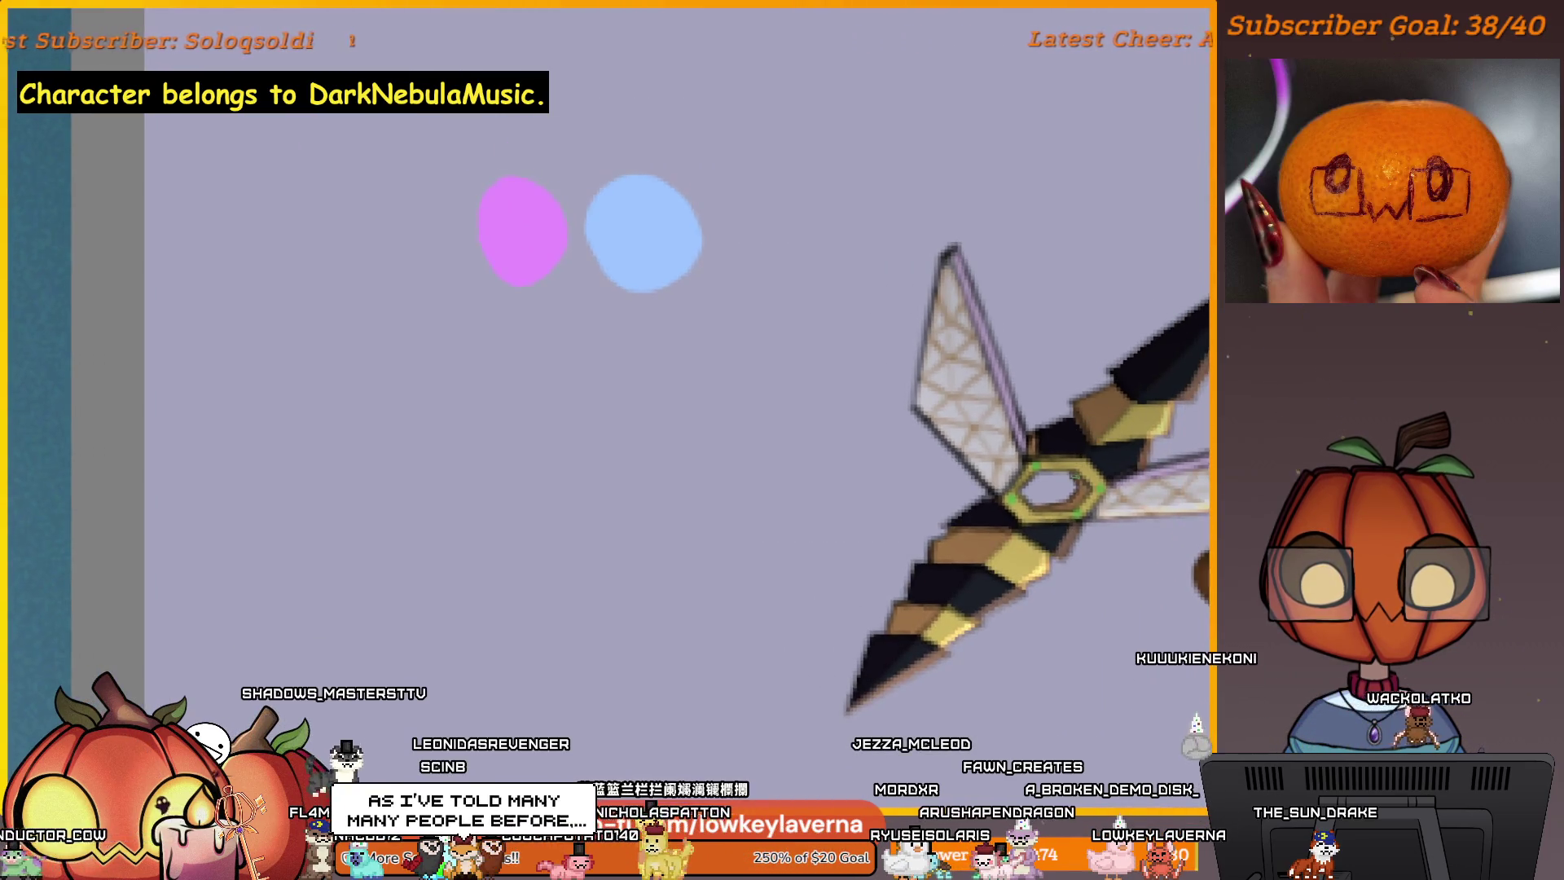
{"action": "scroll", "coordinate": [1084, 428], "scroll_direction": "up", "scroll_amount": 4}
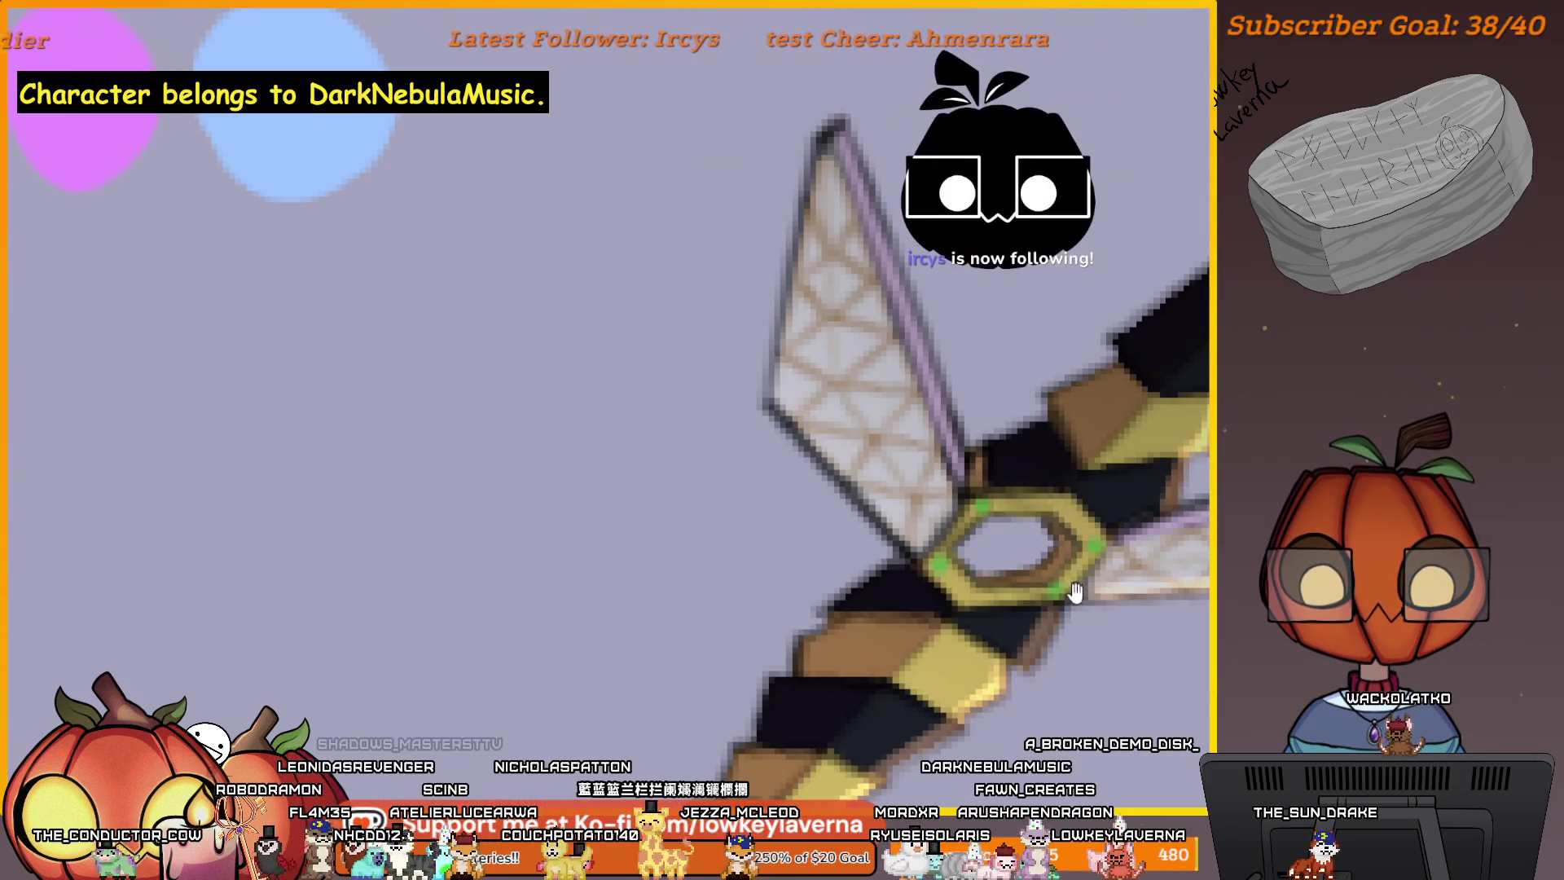
{"action": "left_click_drag", "start_coordinate": [1040, 443], "coordinate": [1006, 418]}
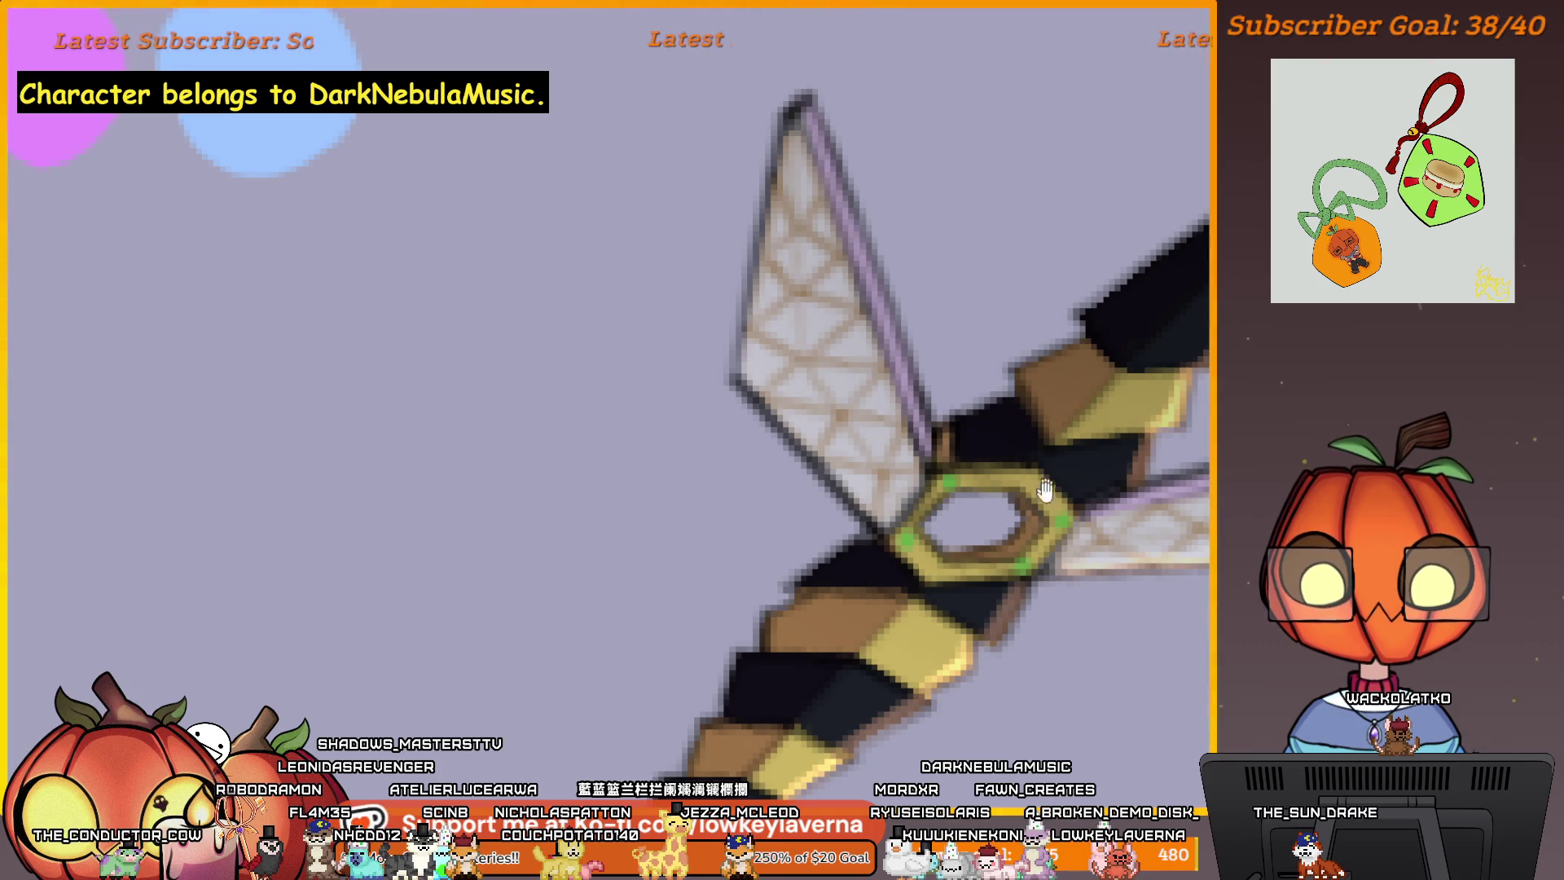
{"action": "mouse_move", "coordinate": [1045, 489]}
{"action": "left_mouse_down"}
{"action": "mouse_move", "coordinate": [999, 464]}
{"action": "mouse_move", "coordinate": [979, 485]}
{"action": "left_mouse_up"}
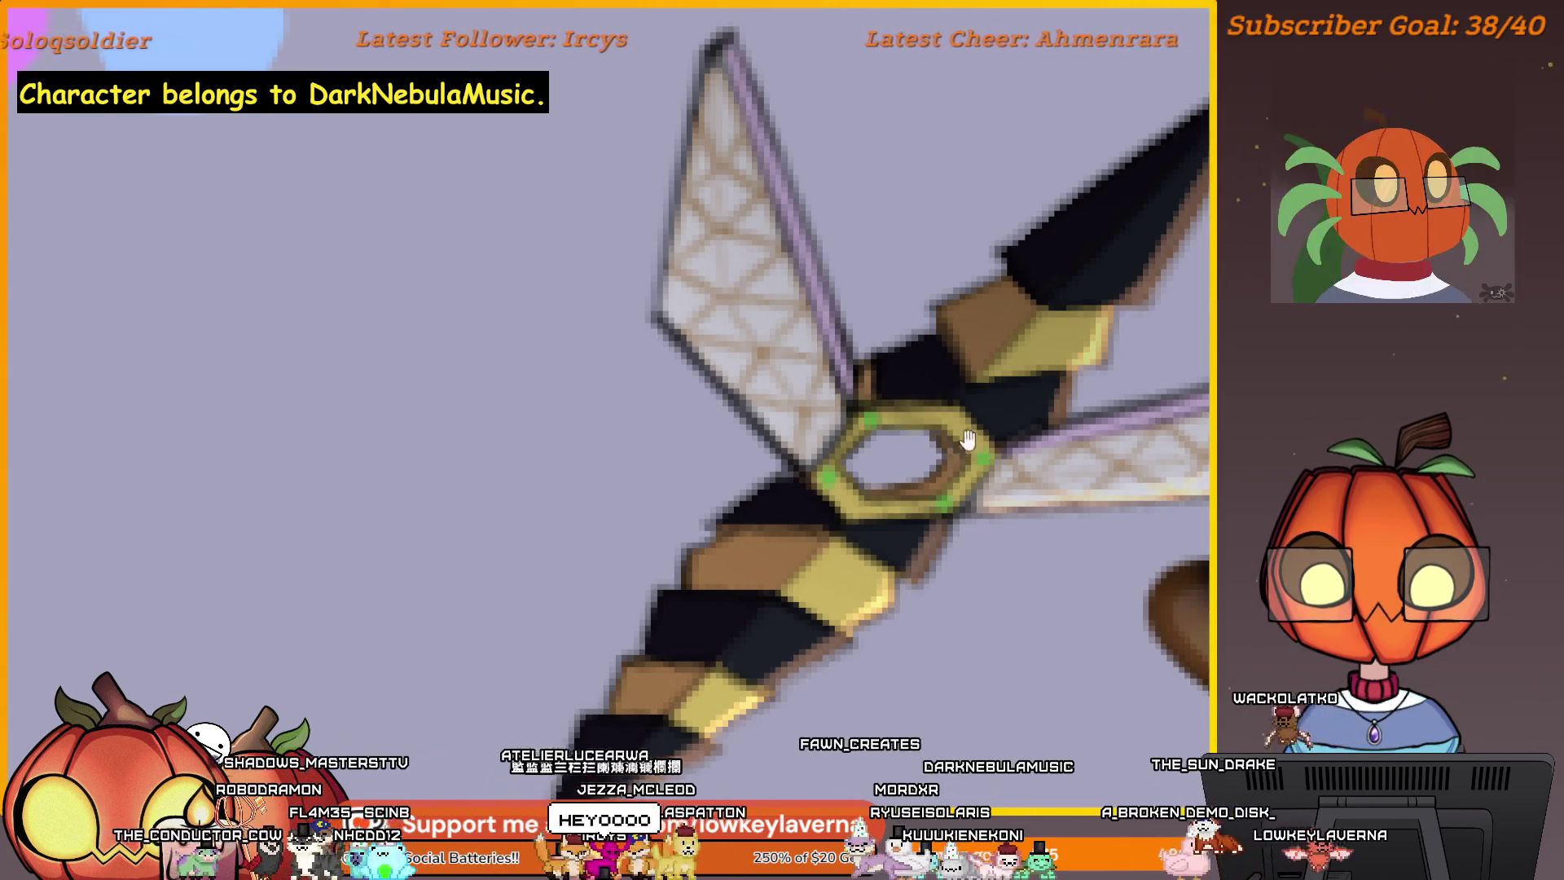
{"action": "left_click_drag", "start_coordinate": [1007, 416], "coordinate": [1023, 469]}
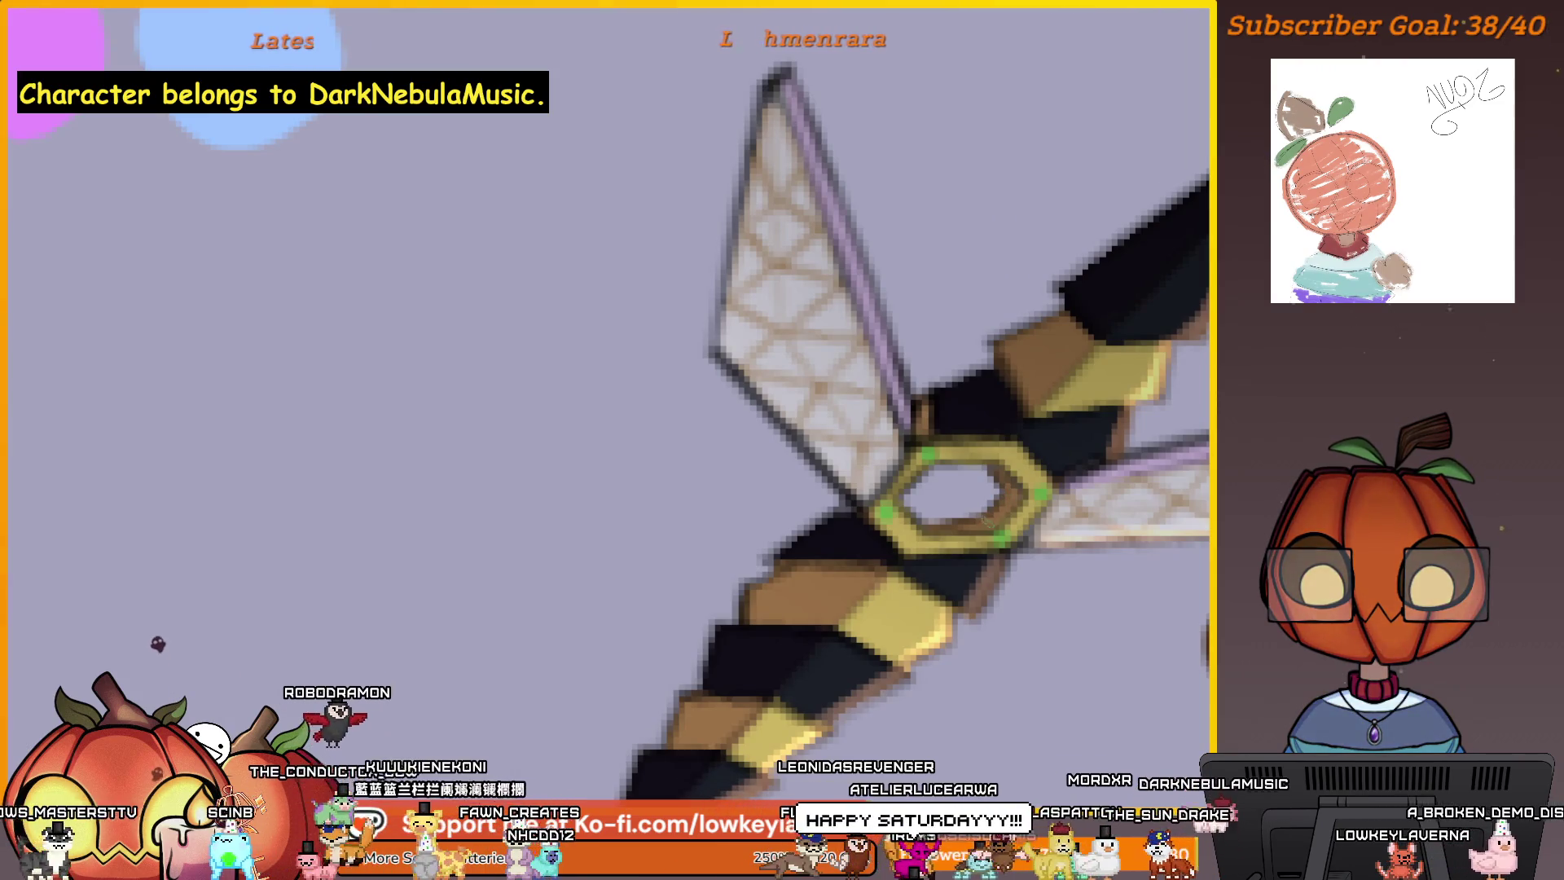
{"action": "left_click_drag", "start_coordinate": [1054, 615], "coordinate": [989, 595]}
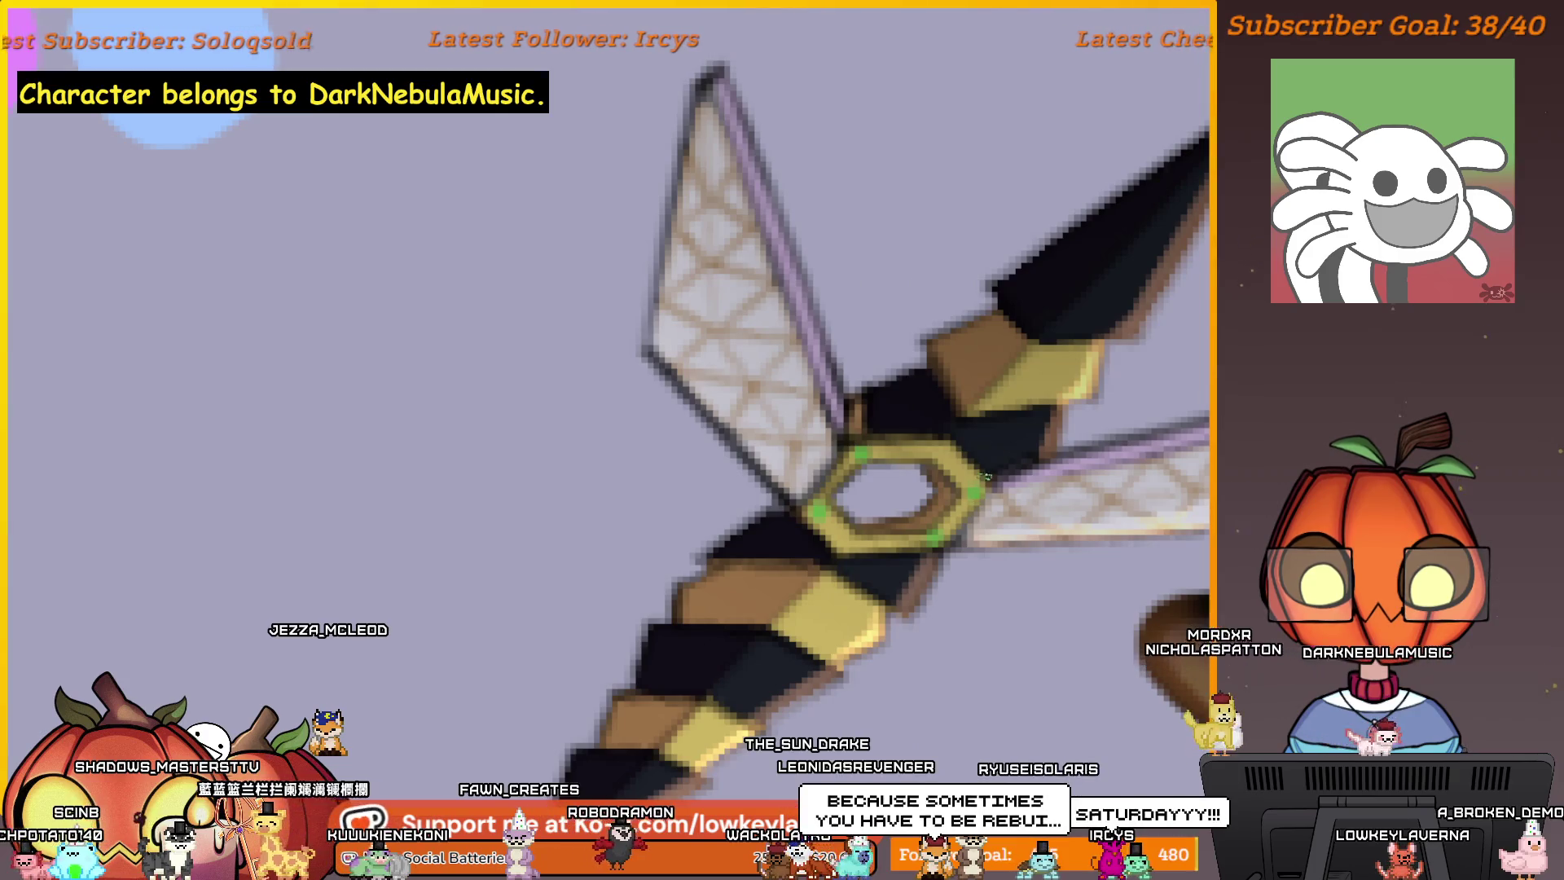
{"action": "scroll", "coordinate": [942, 473], "scroll_direction": "down", "scroll_amount": 3}
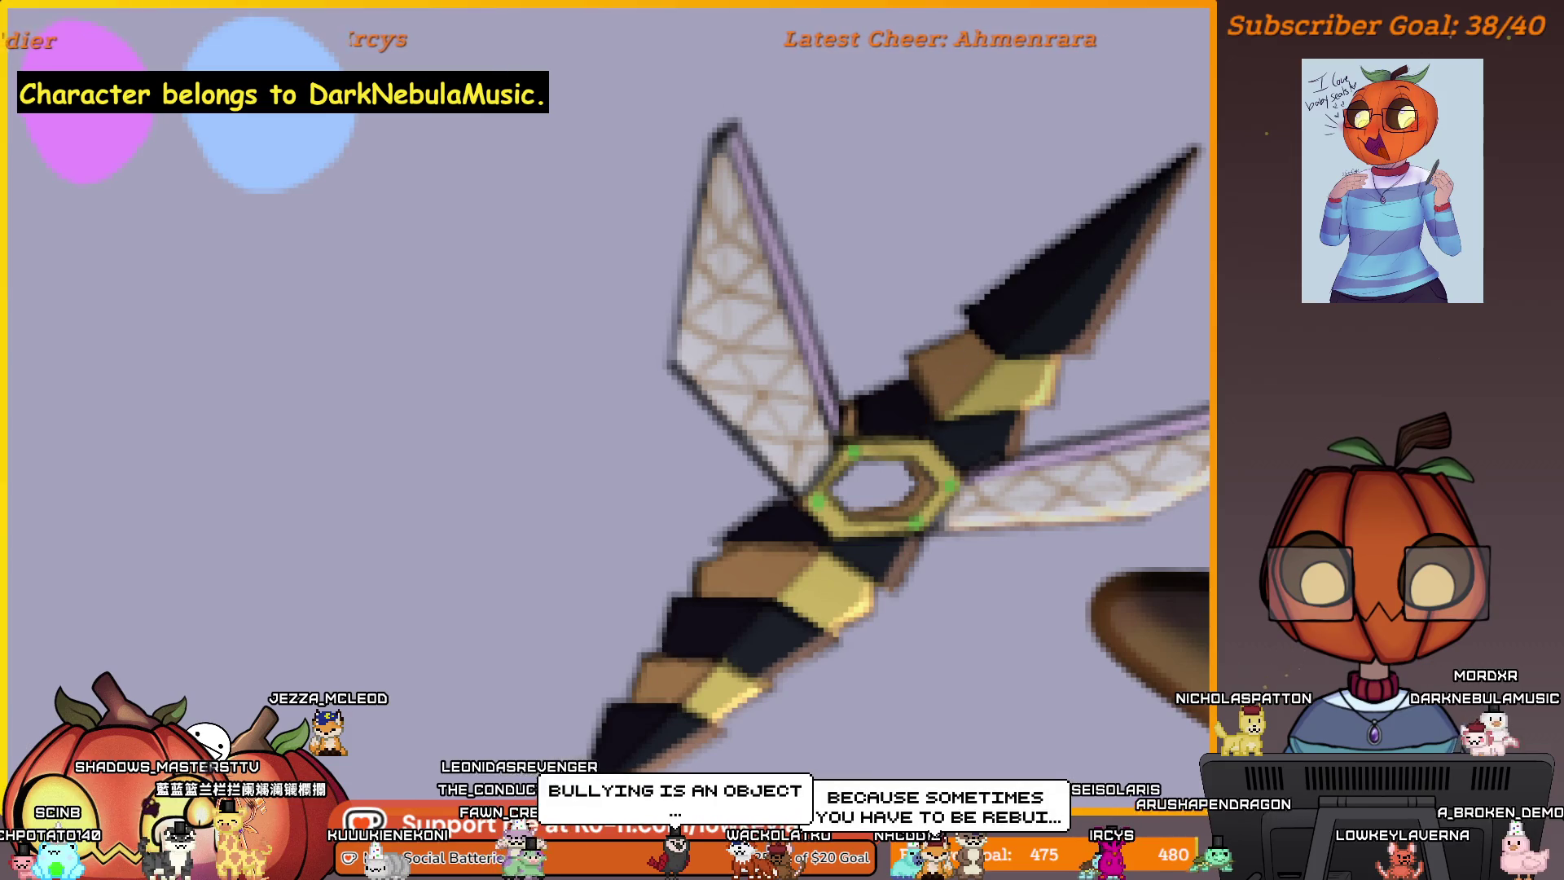
{"action": "scroll", "coordinate": [921, 464], "scroll_direction": "up", "scroll_amount": 3}
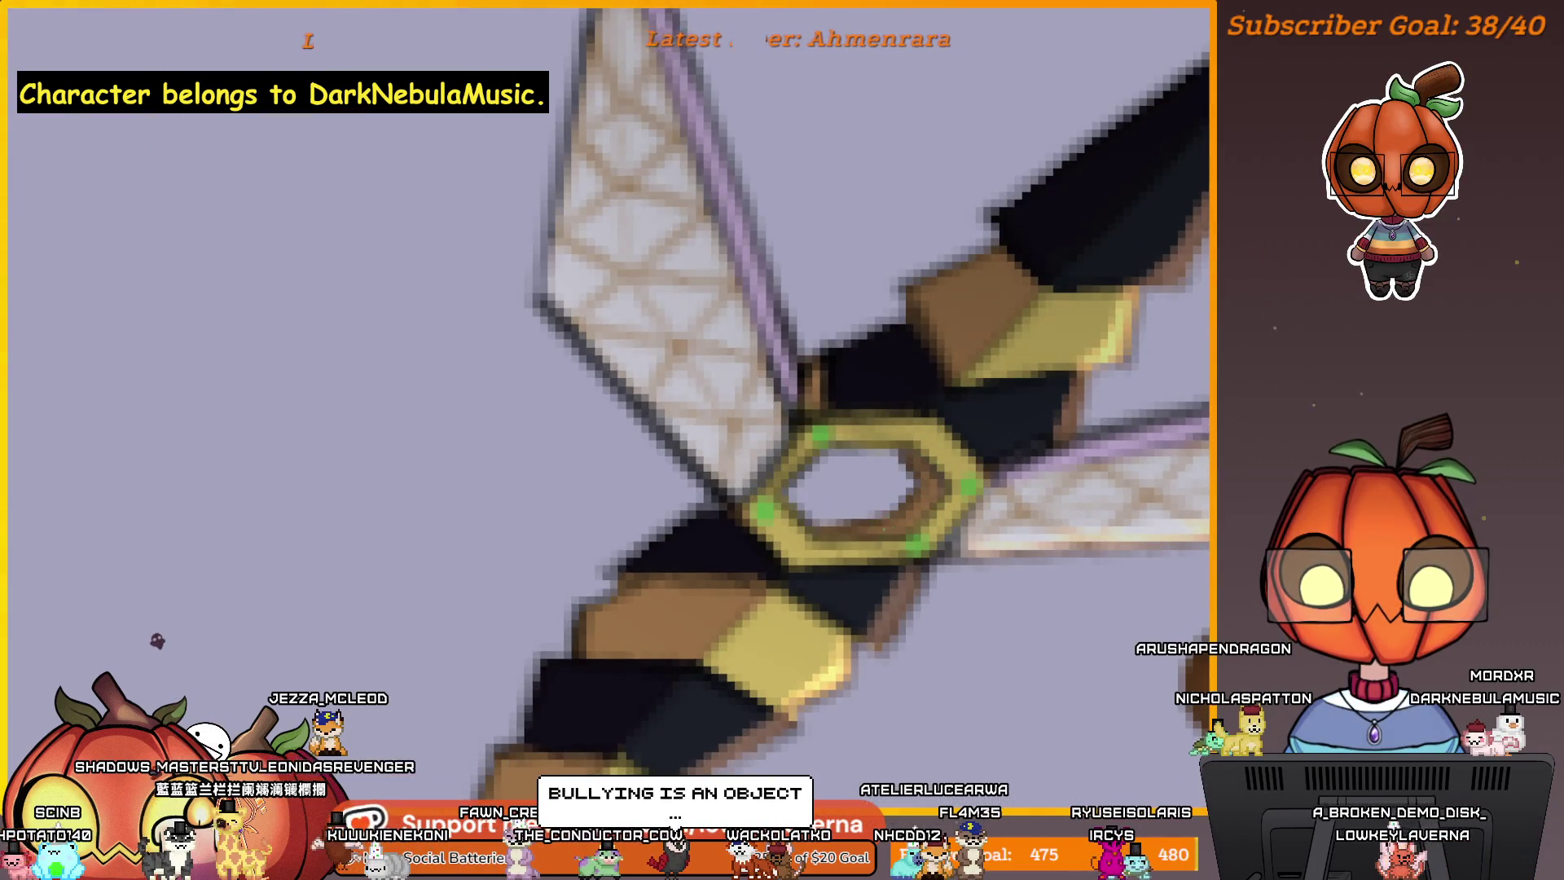
{"action": "scroll", "coordinate": [919, 451], "scroll_direction": "down", "scroll_amount": 3}
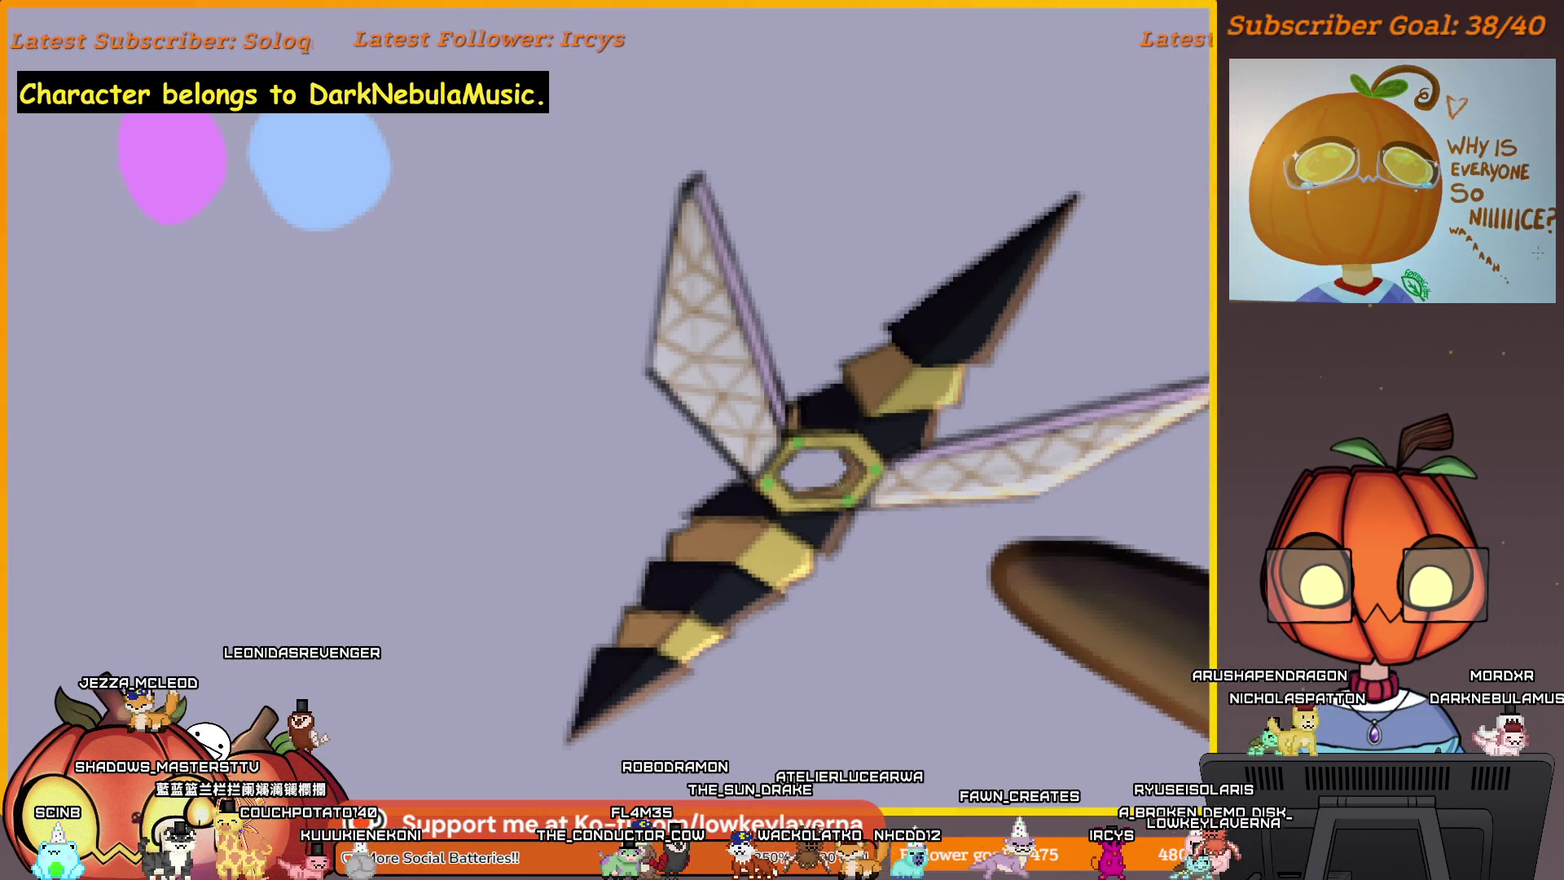
{"action": "scroll", "coordinate": [872, 397], "scroll_direction": "down", "scroll_amount": 5}
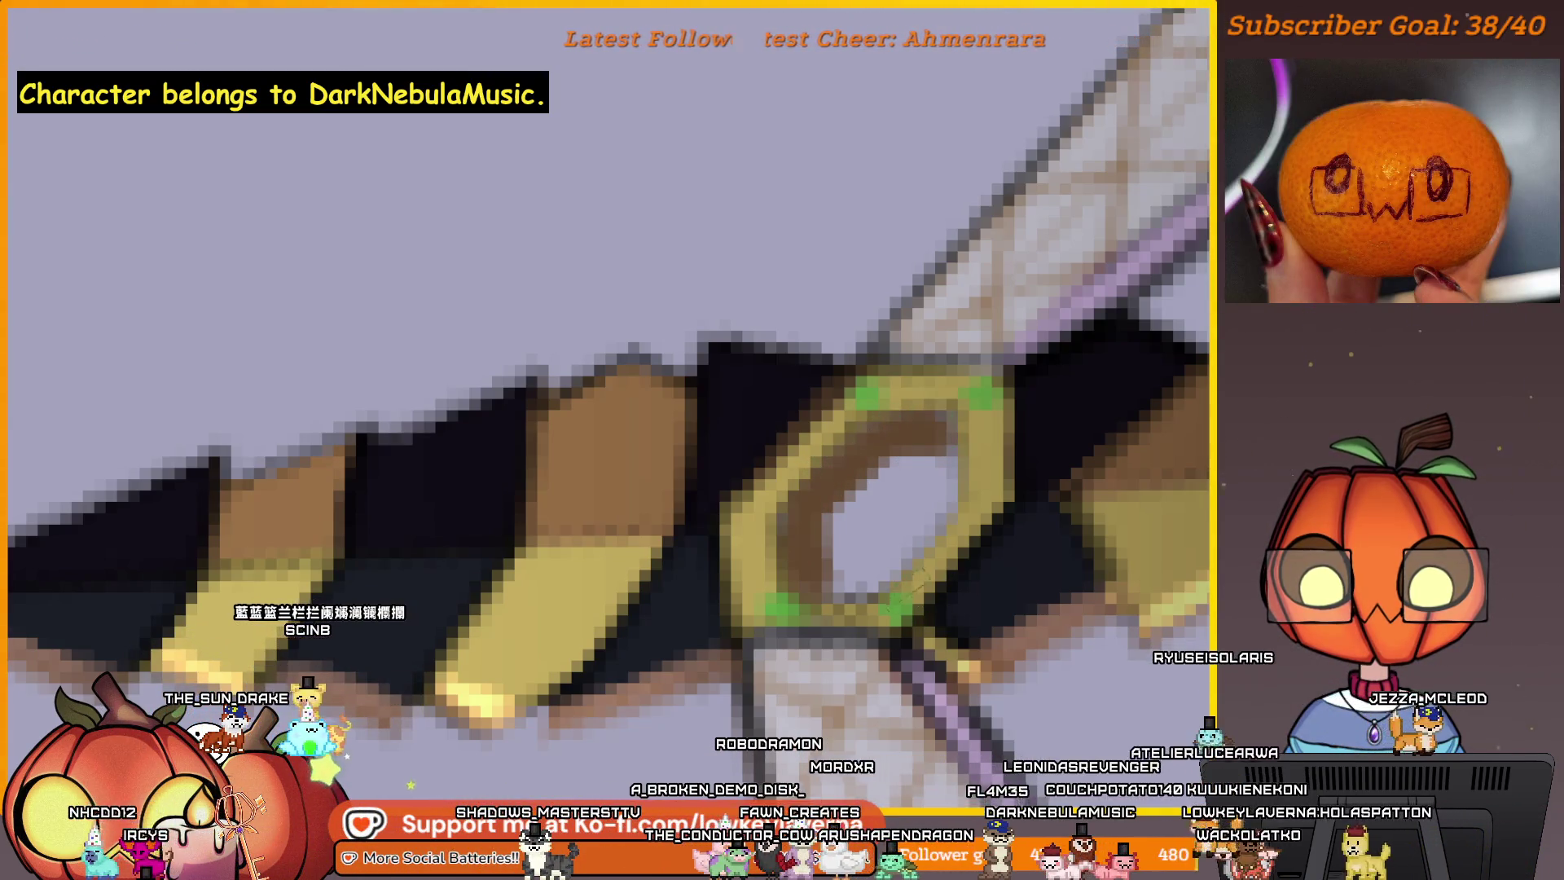
{"action": "scroll", "coordinate": [928, 575], "scroll_direction": "down", "scroll_amount": 3}
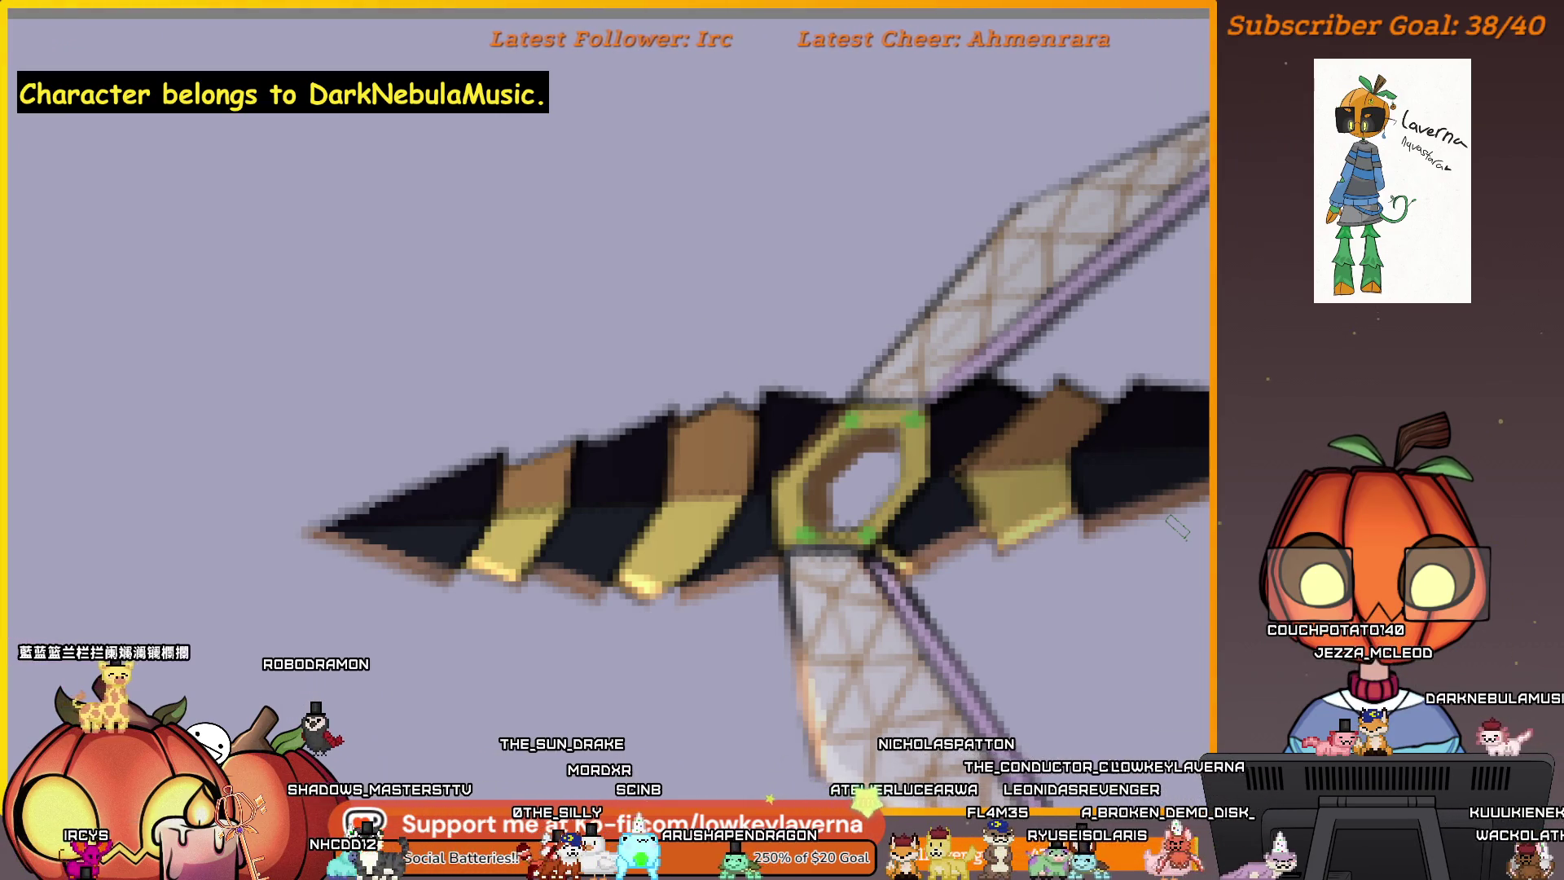
{"action": "scroll", "coordinate": [891, 528], "scroll_direction": "up", "scroll_amount": 3}
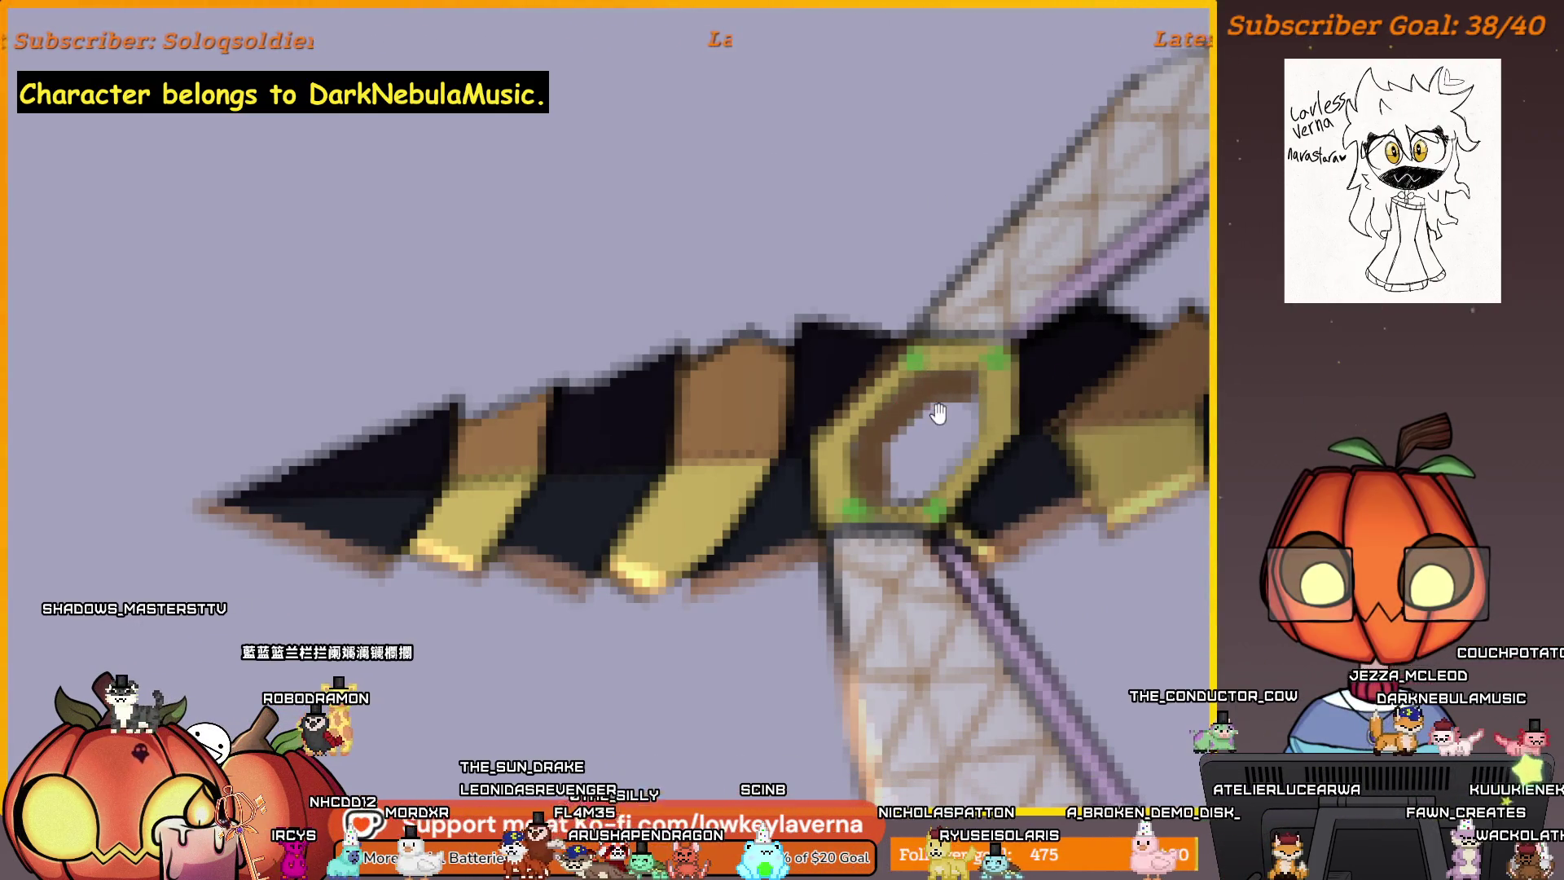
{"action": "left_click_drag", "start_coordinate": [894, 413], "coordinate": [886, 405]}
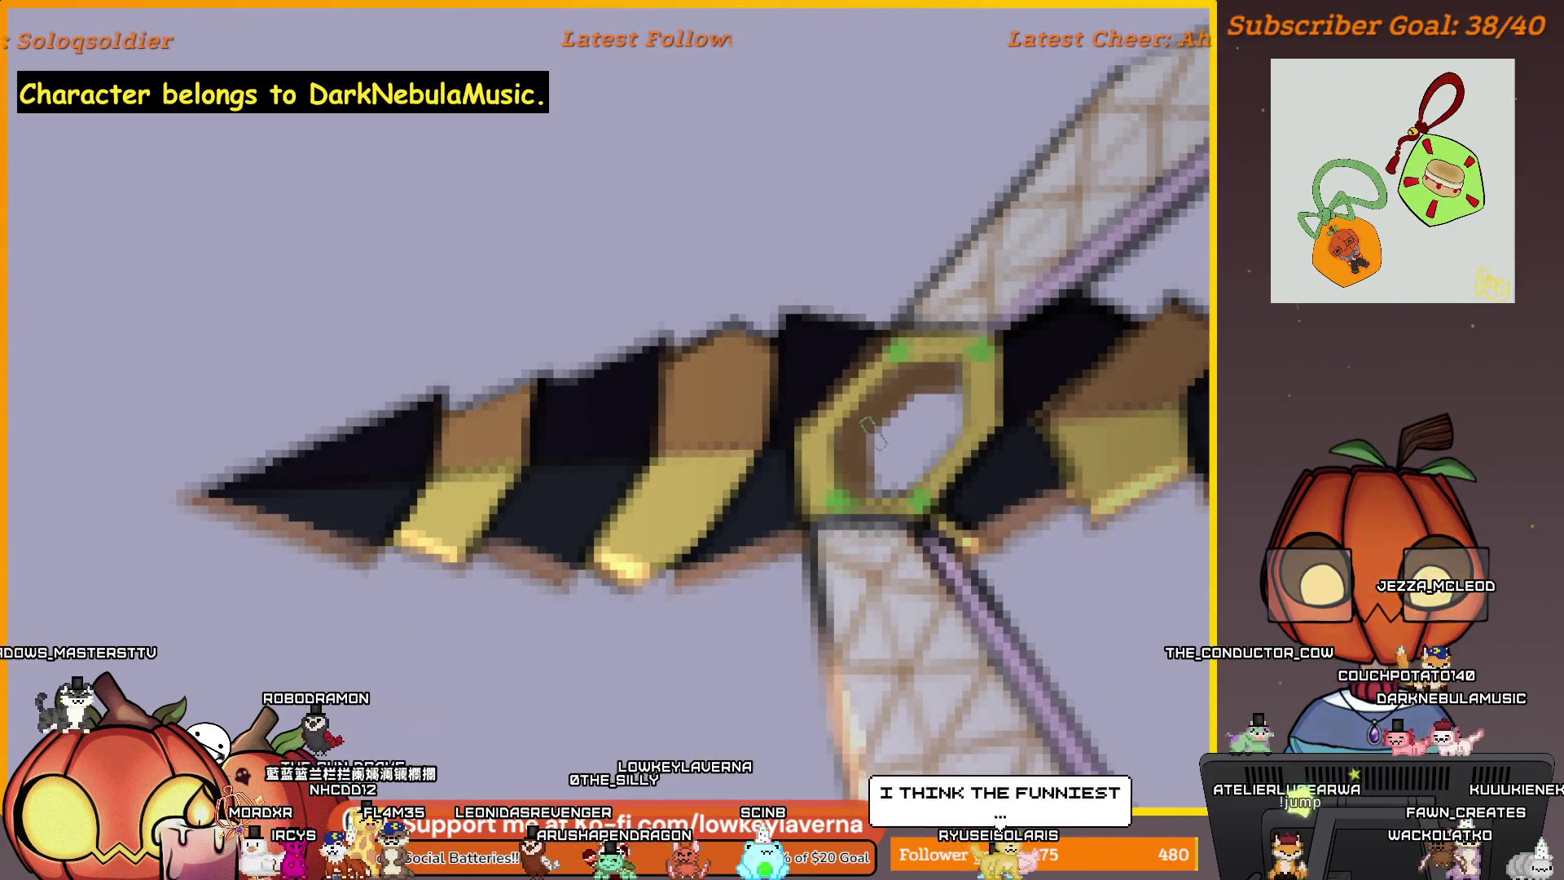
{"action": "left_click_drag", "start_coordinate": [1105, 574], "coordinate": [1064, 576]}
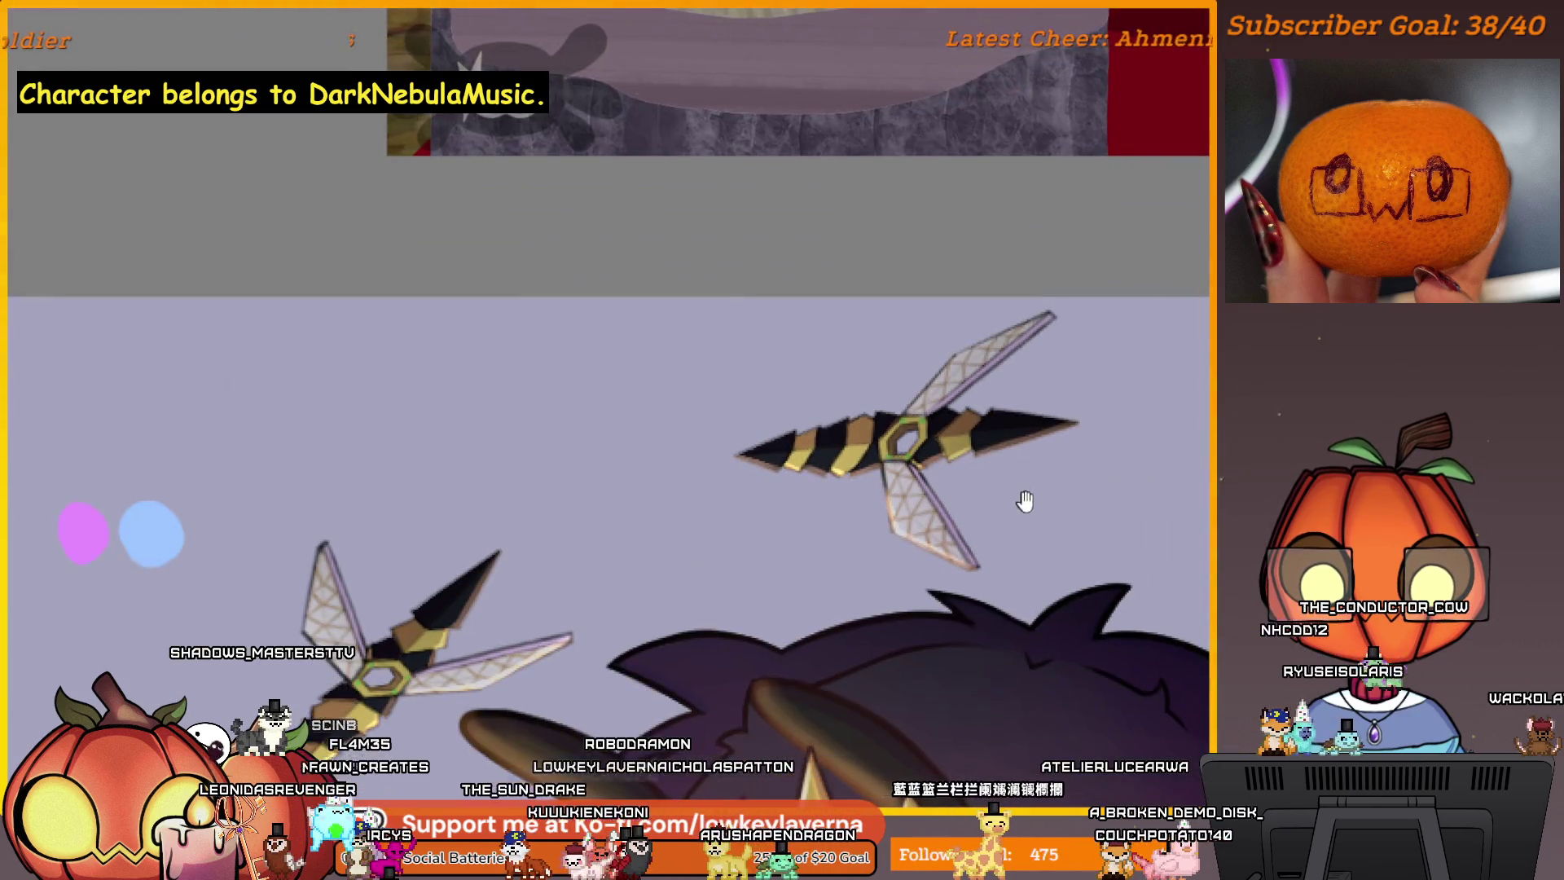
{"action": "left_click_drag", "start_coordinate": [1025, 501], "coordinate": [949, 484]}
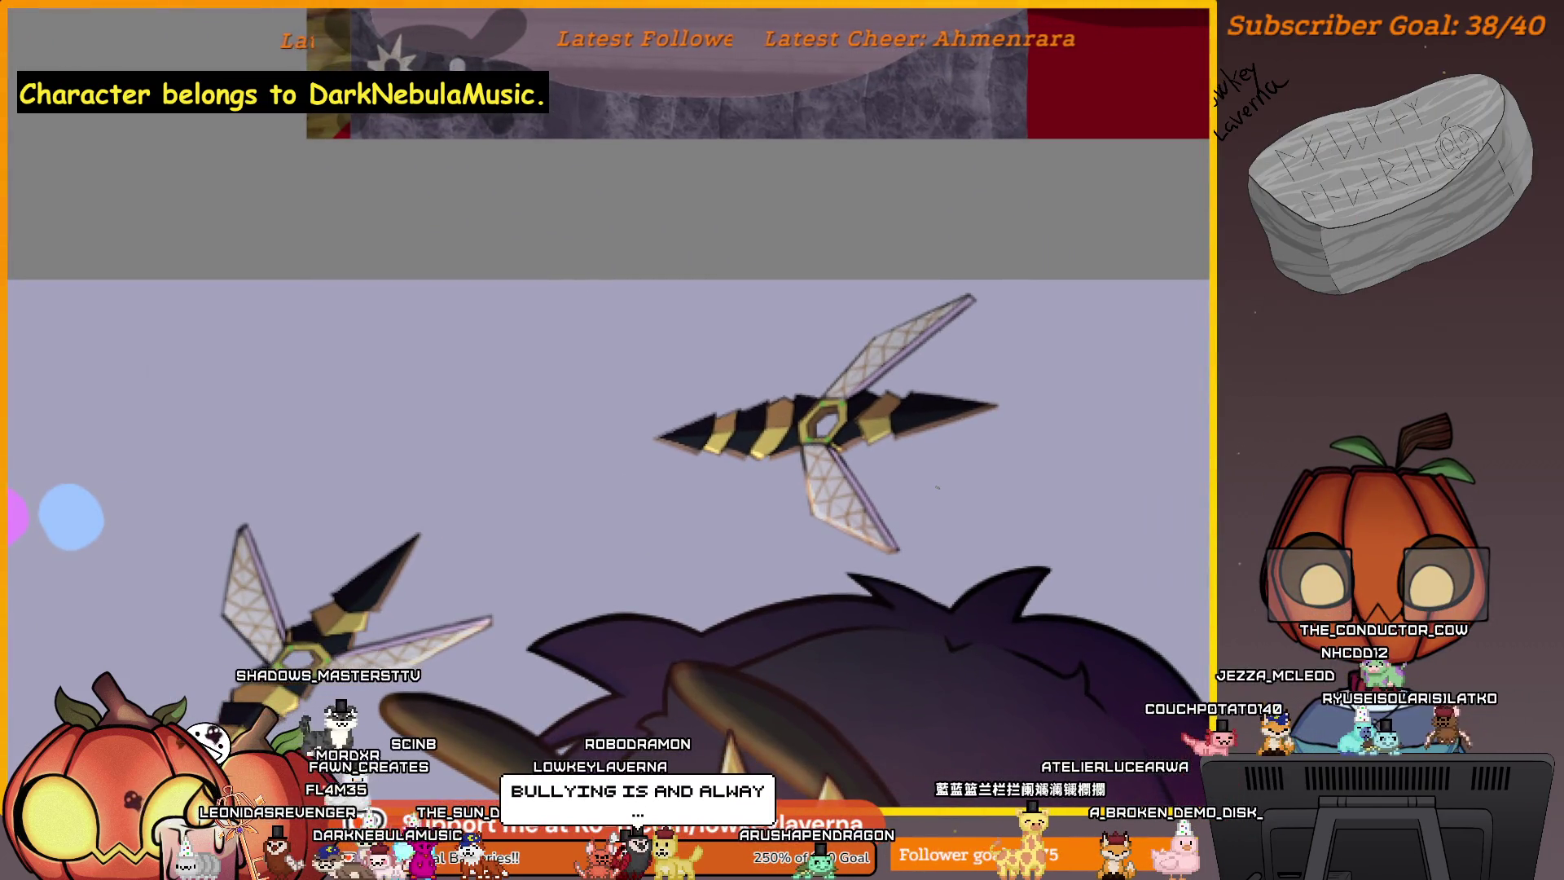
{"action": "scroll", "coordinate": [893, 447], "scroll_direction": "up", "scroll_amount": 3}
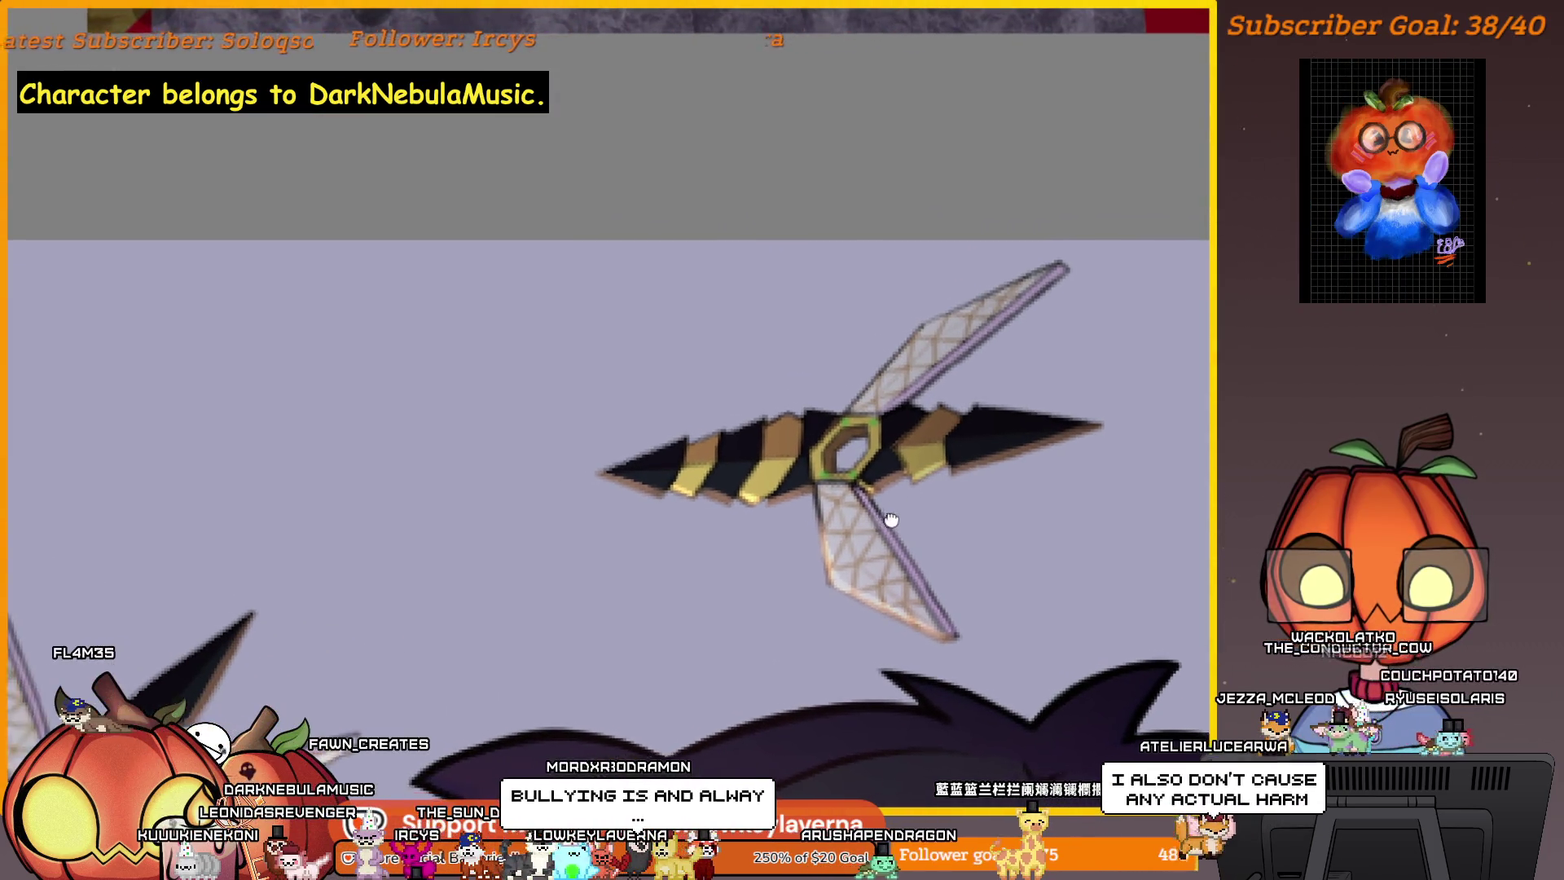
{"action": "scroll", "coordinate": [892, 473], "scroll_direction": "up", "scroll_amount": 5}
{"action": "key", "text": "alt"}
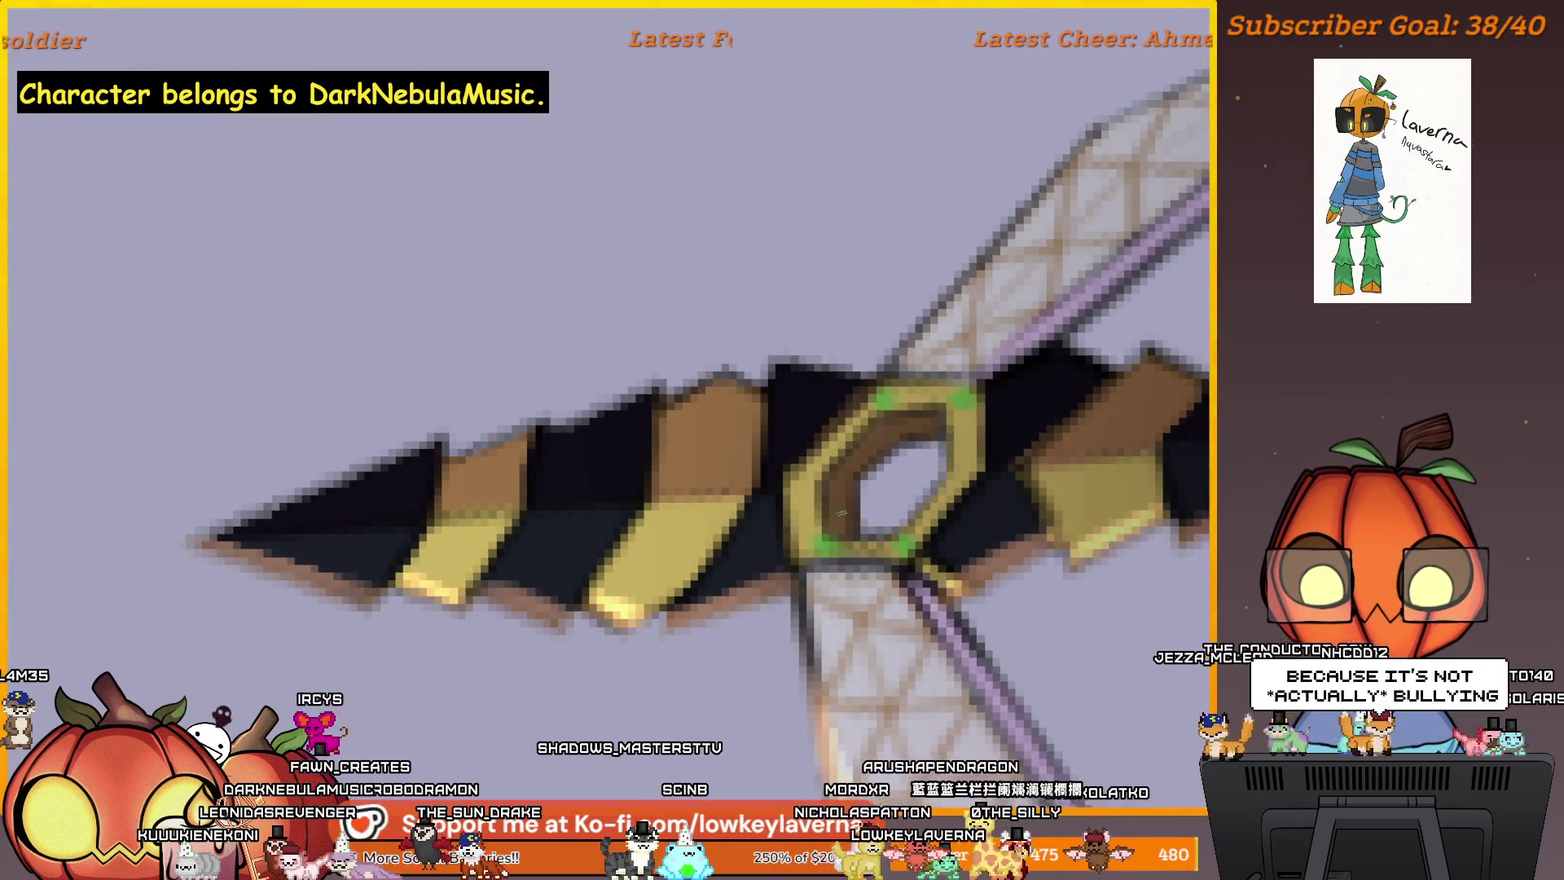
{"action": "scroll", "coordinate": [907, 444], "scroll_direction": "down", "scroll_amount": 5}
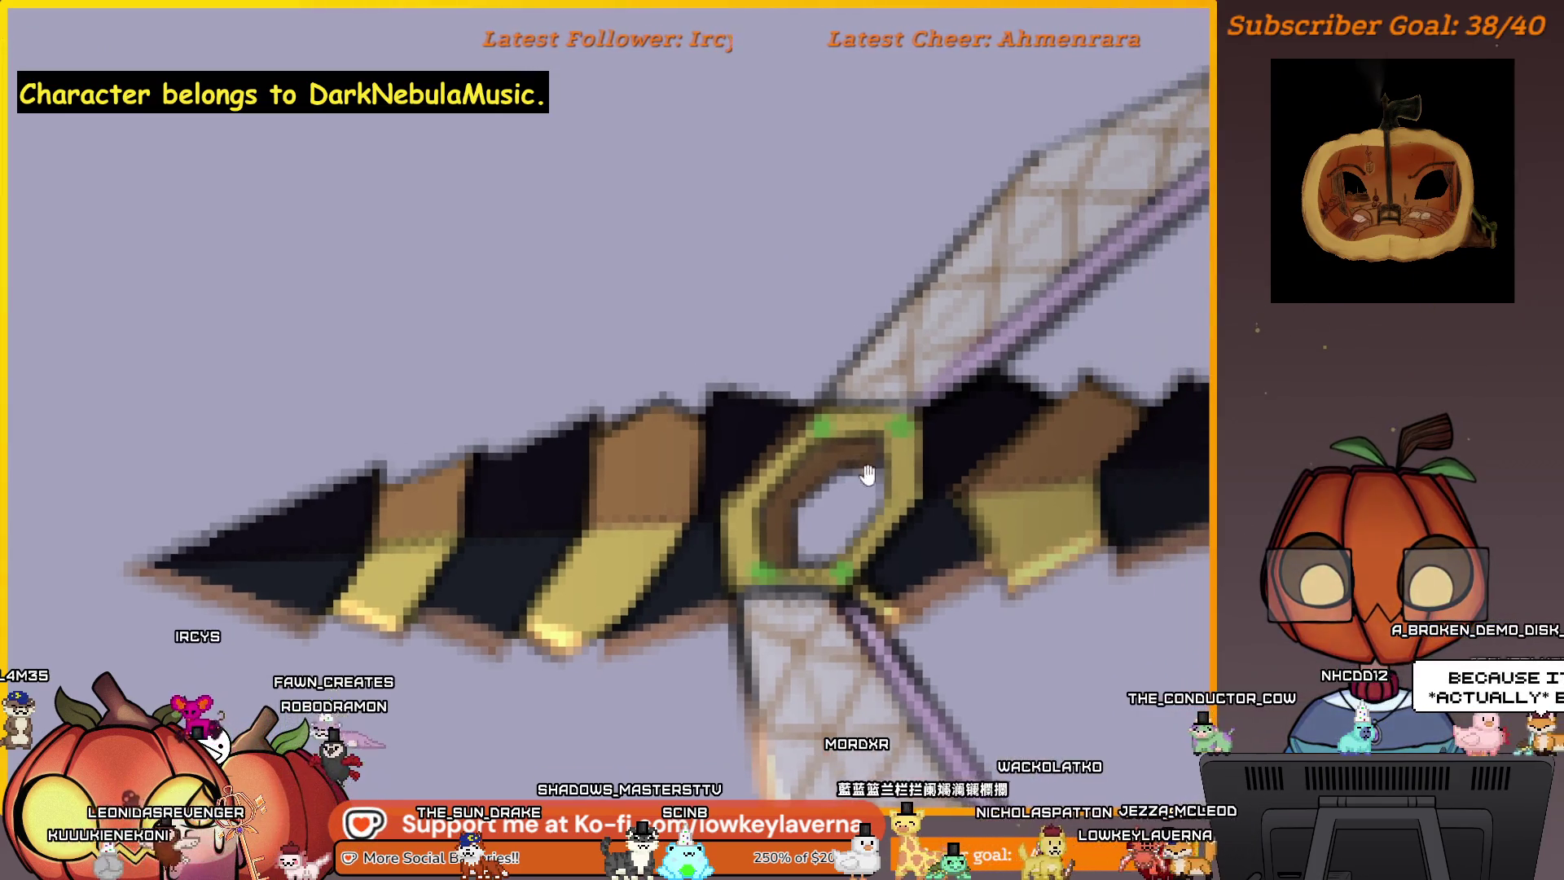
{"action": "left_click_drag", "start_coordinate": [955, 524], "coordinate": [953, 555]}
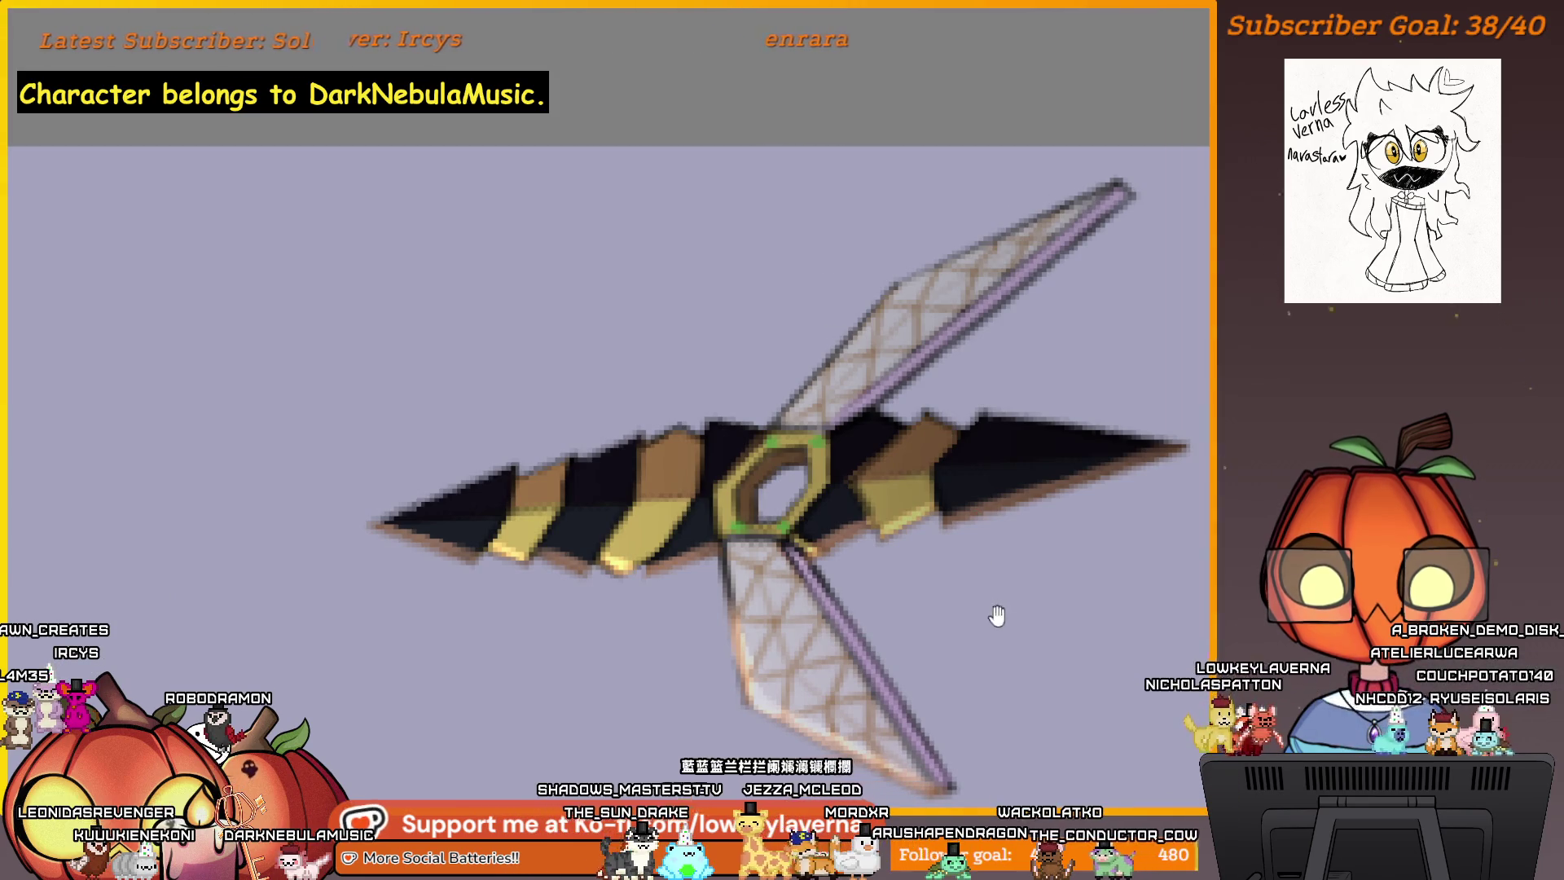
{"action": "left_click_drag", "start_coordinate": [996, 615], "coordinate": [929, 482]}
{"action": "scroll", "coordinate": [974, 513], "scroll_direction": "down", "scroll_amount": 3}
{"action": "left_click_drag", "start_coordinate": [1051, 551], "coordinate": [878, 438]}
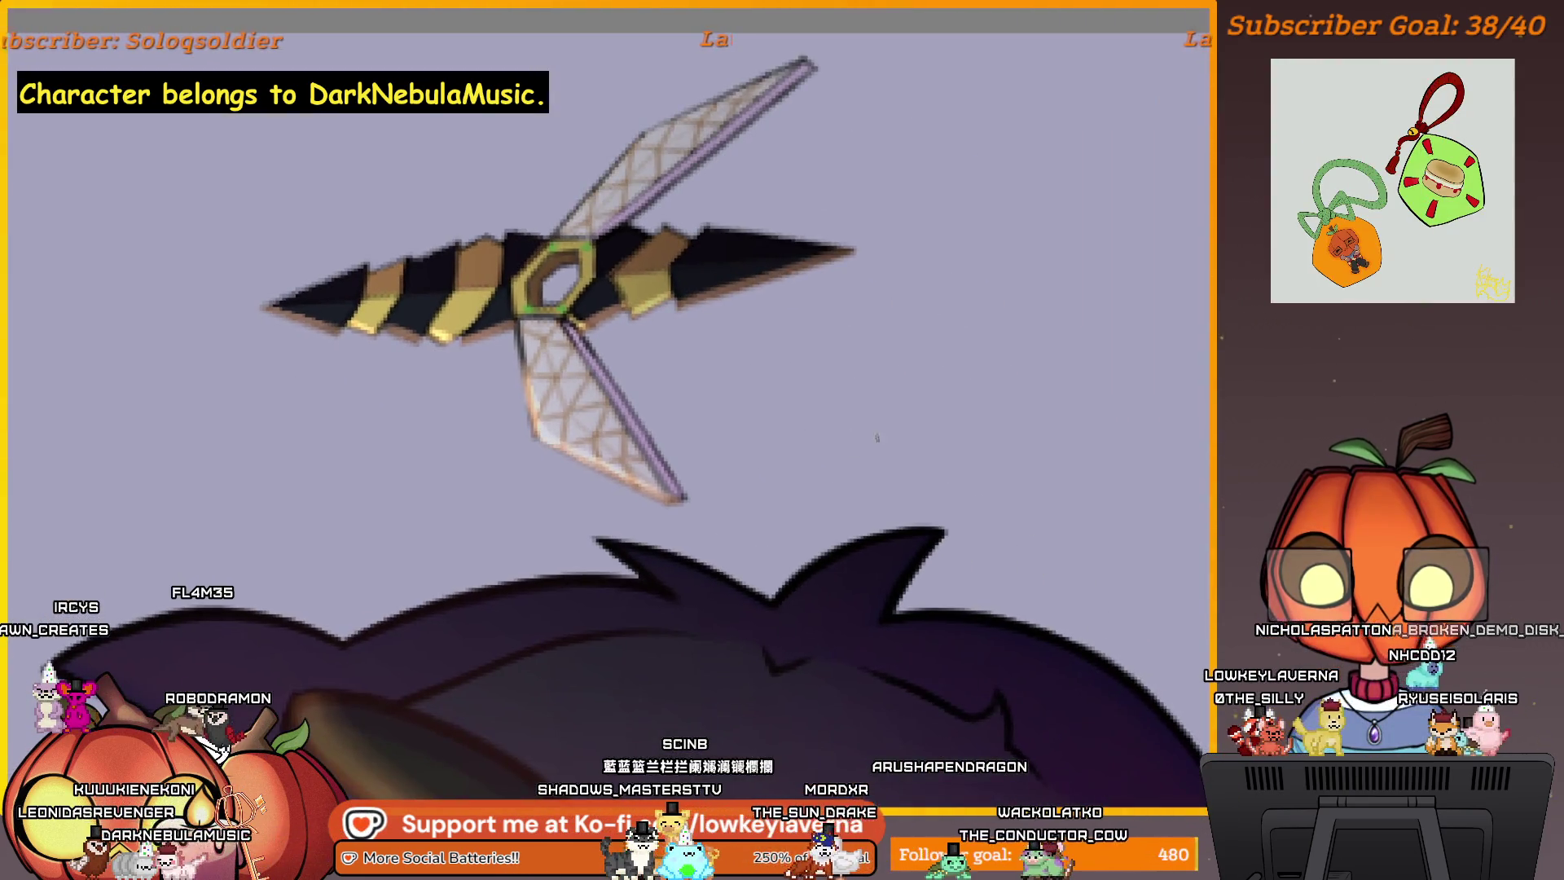
{"action": "scroll", "coordinate": [886, 369], "scroll_direction": "down", "scroll_amount": 2}
{"action": "scroll", "coordinate": [831, 379], "scroll_direction": "down", "scroll_amount": 2}
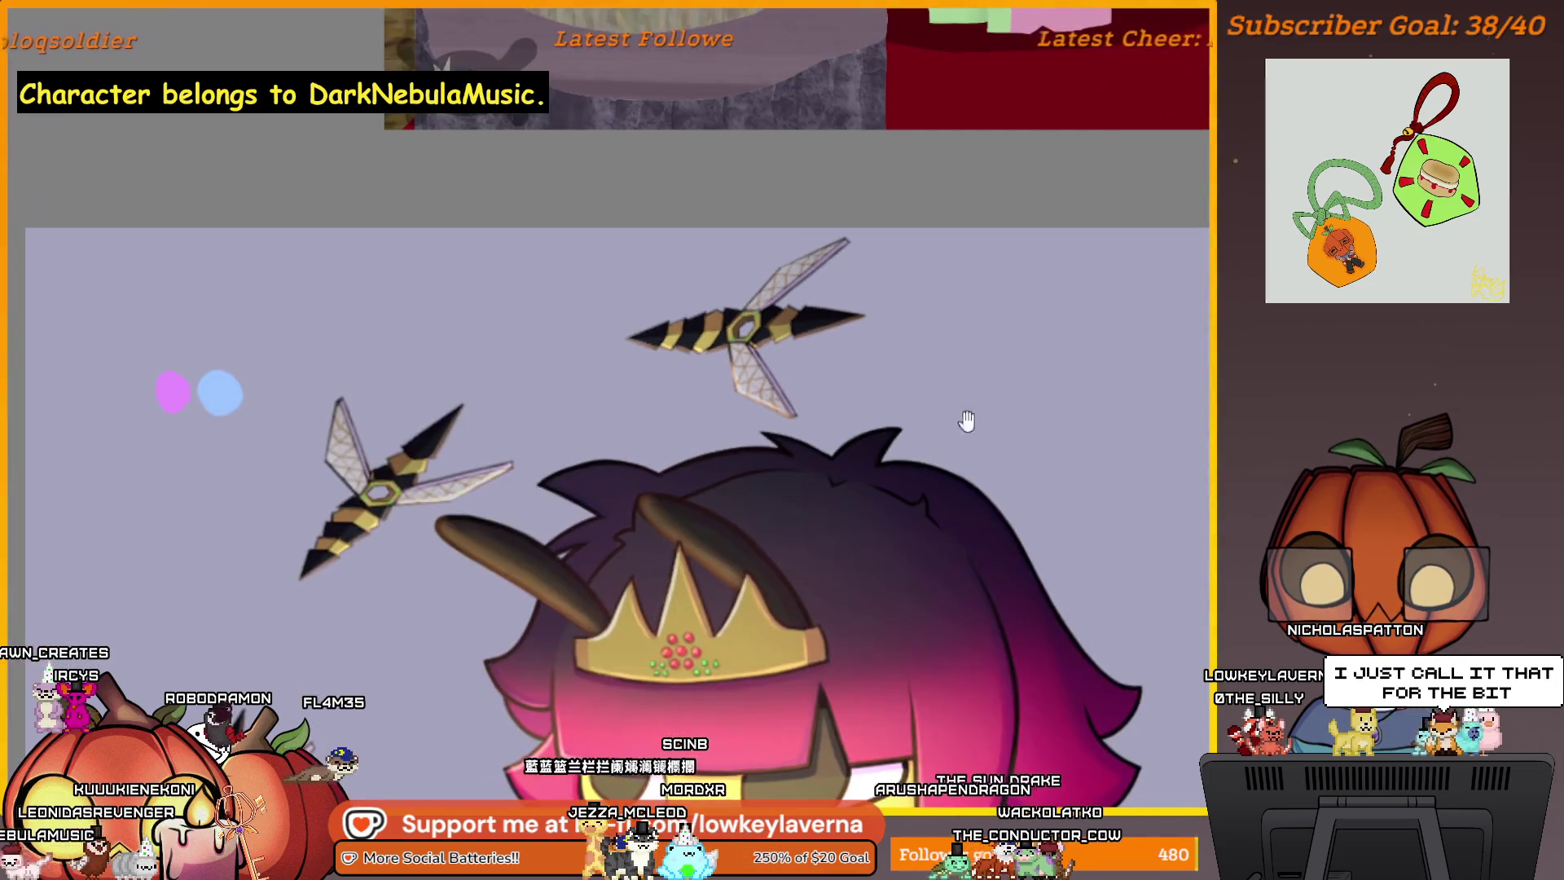
{"action": "scroll", "coordinate": [1059, 472], "scroll_direction": "up", "scroll_amount": 4}
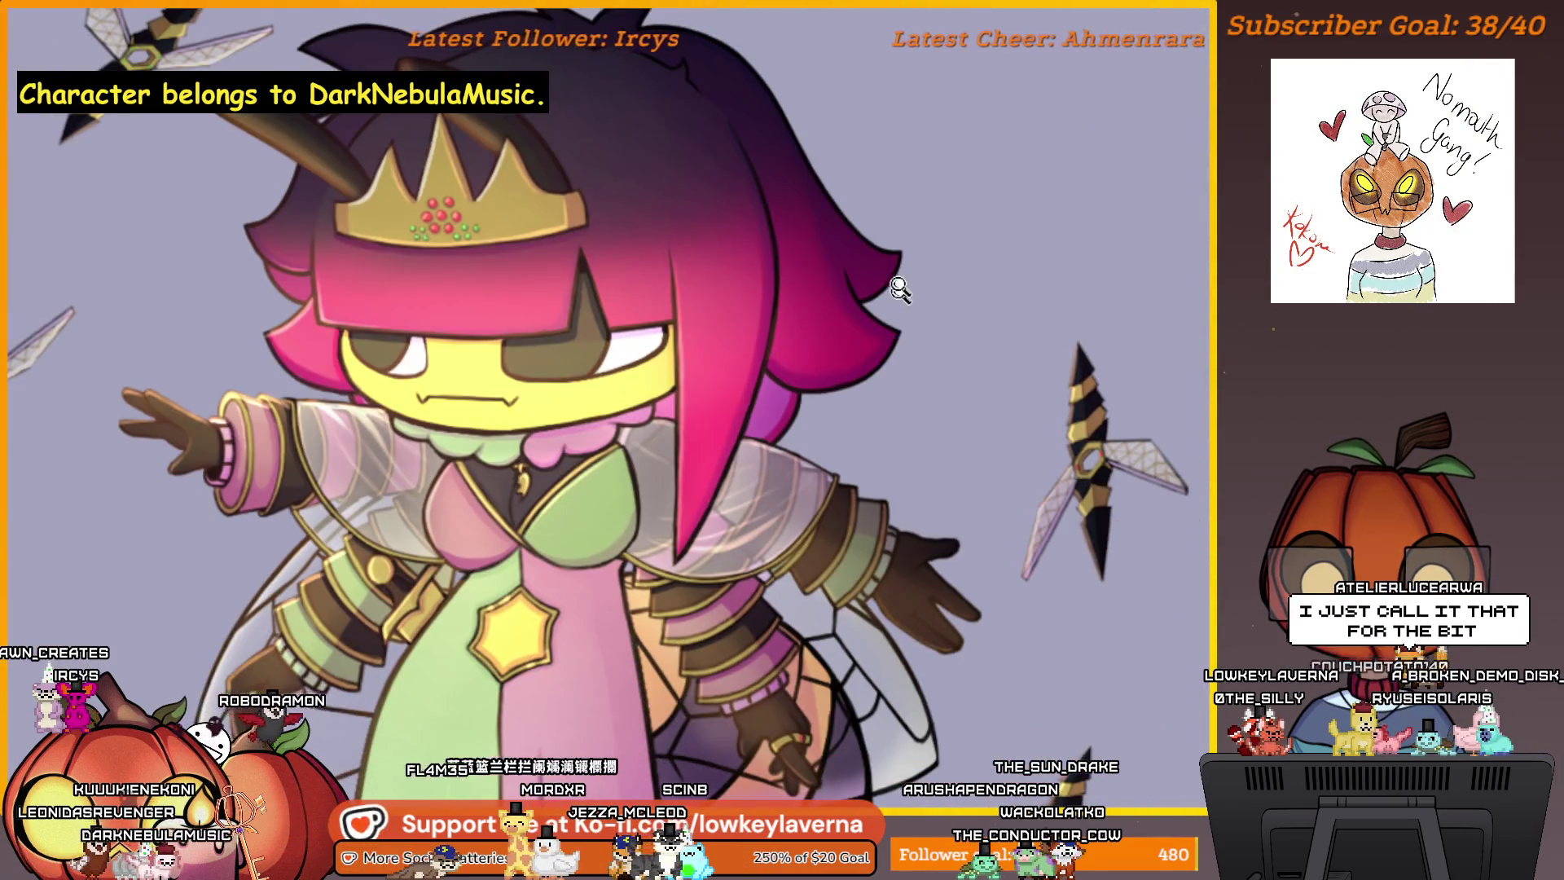
{"action": "scroll", "coordinate": [900, 289], "scroll_direction": "down", "scroll_amount": 3}
{"action": "scroll", "coordinate": [1018, 570], "scroll_direction": "down", "scroll_amount": 1}
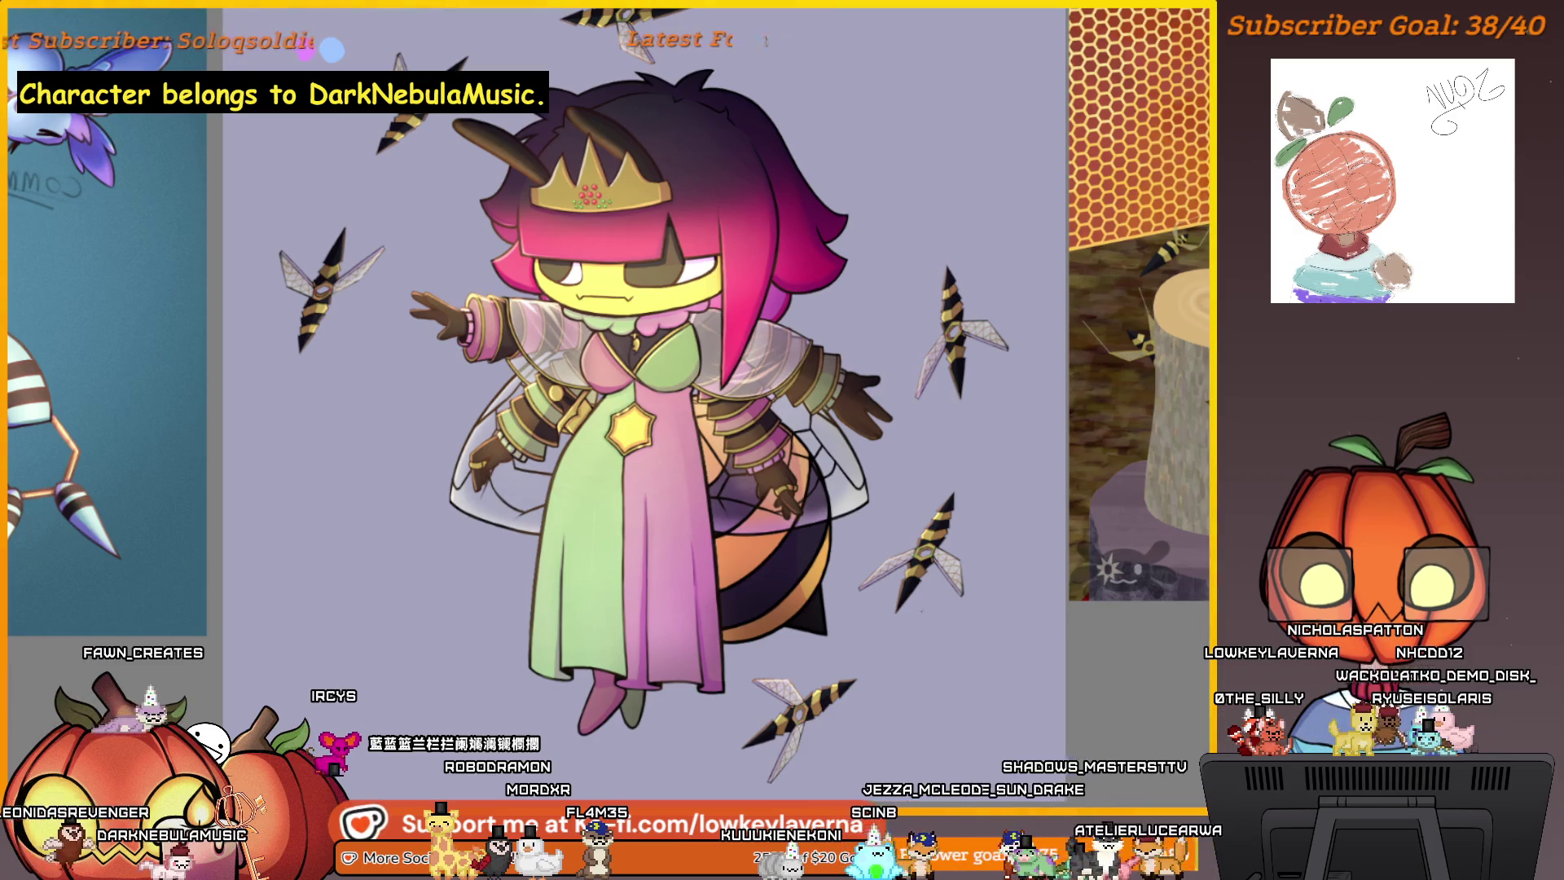
{"action": "mouse_move", "coordinate": [964, 705]}
{"action": "left_mouse_down"}
{"action": "mouse_move", "coordinate": [1005, 614]}
{"action": "mouse_move", "coordinate": [969, 682]}
{"action": "left_mouse_up"}
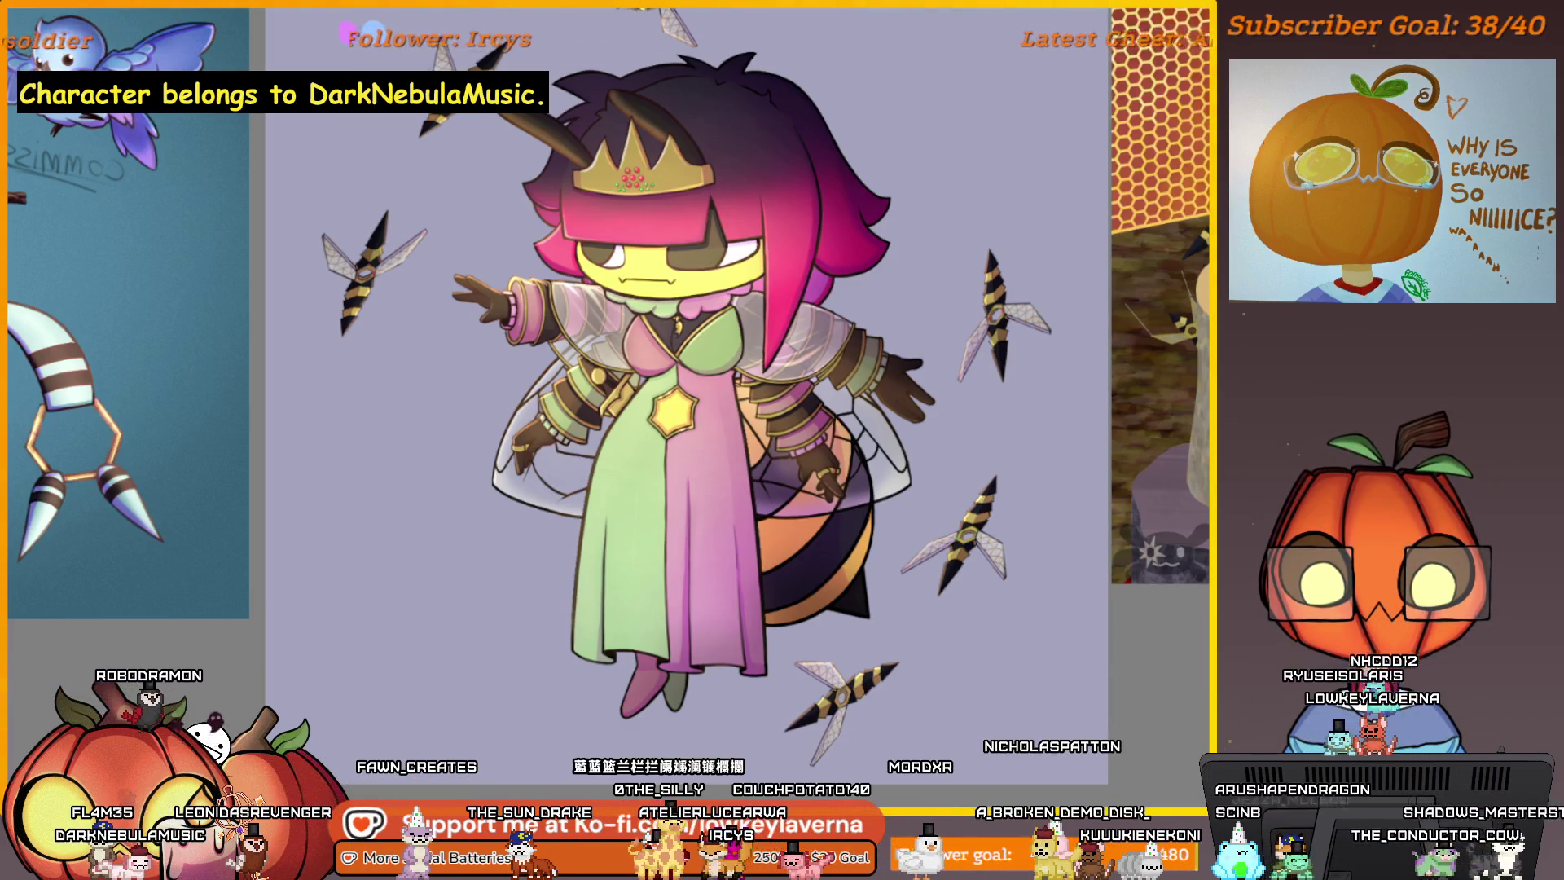
{"action": "left_click_drag", "start_coordinate": [987, 452], "coordinate": [1036, 479]}
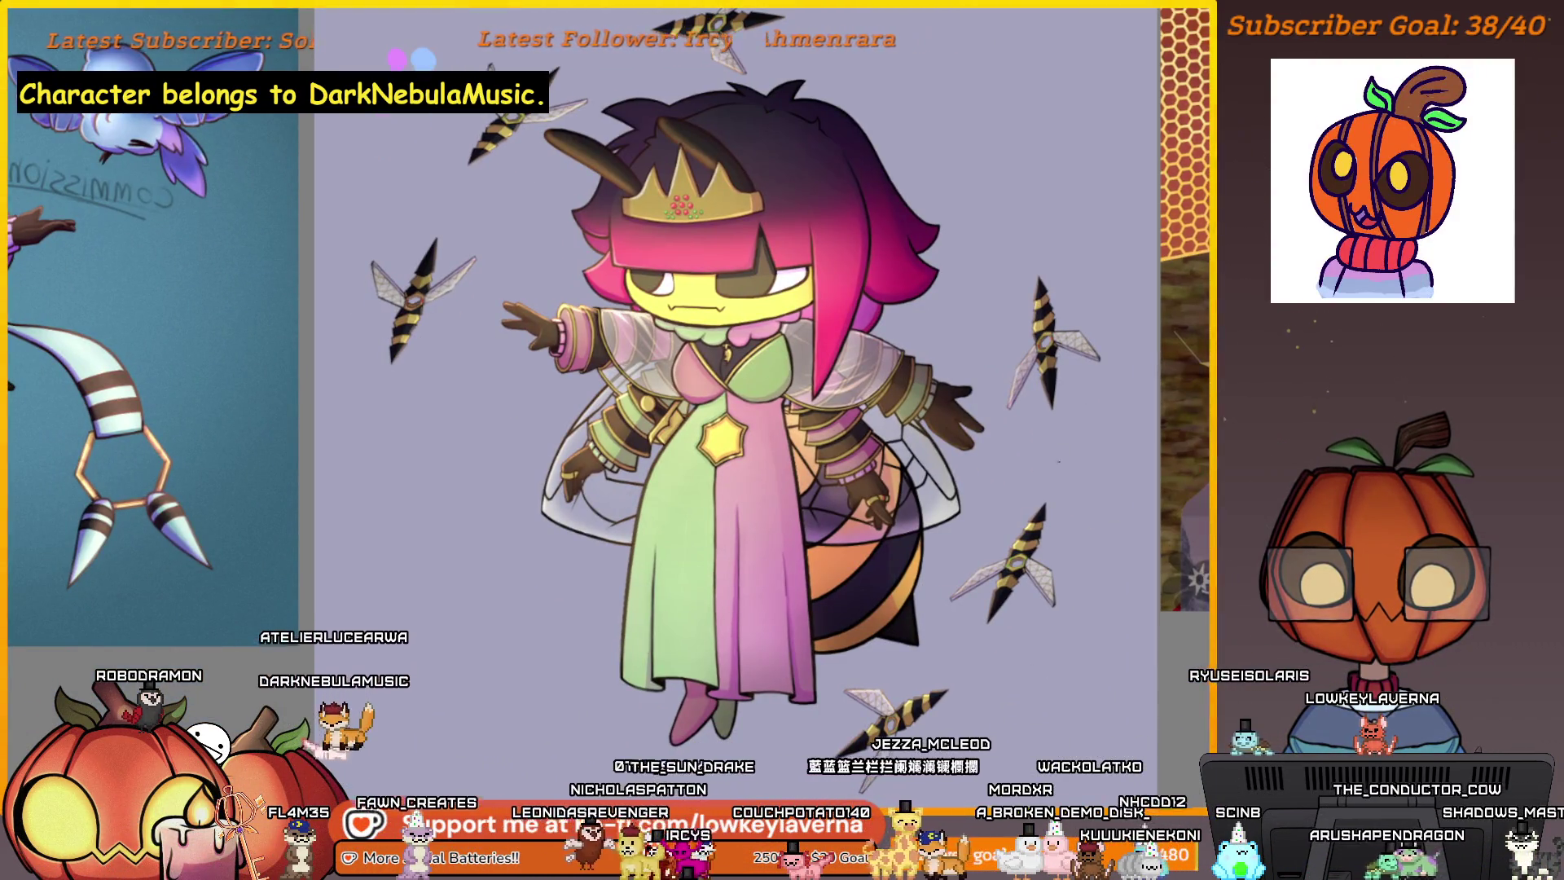
{"action": "scroll", "coordinate": [618, 468], "scroll_direction": "up", "scroll_amount": 5}
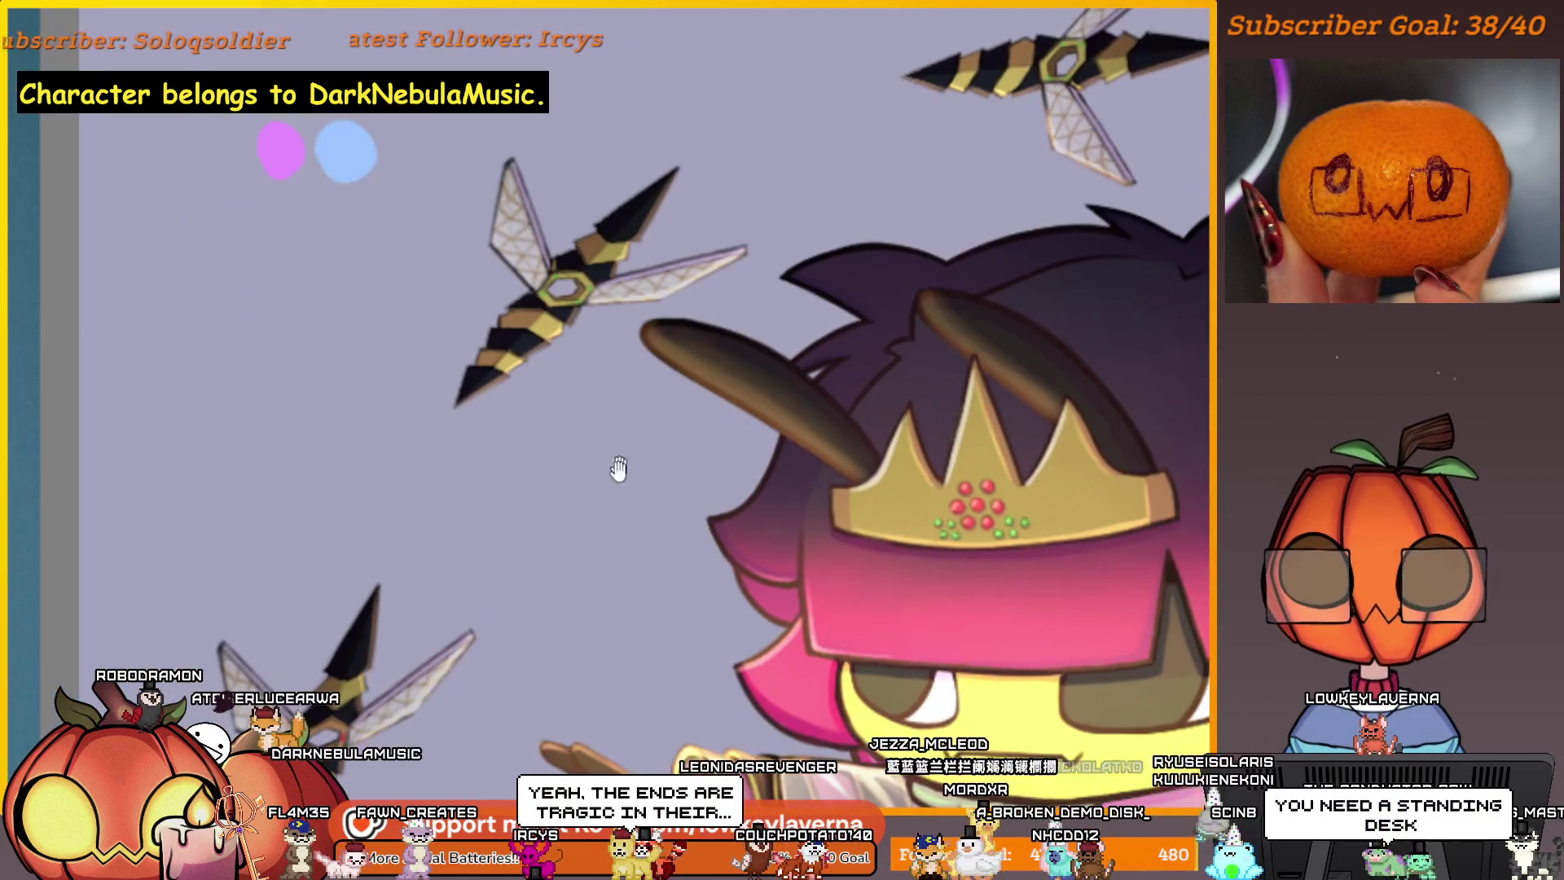
{"action": "left_click_drag", "start_coordinate": [618, 468], "coordinate": [740, 417]}
{"action": "mouse_move", "coordinate": [705, 575]}
{"action": "left_mouse_down"}
{"action": "mouse_move", "coordinate": [727, 482]}
{"action": "mouse_move", "coordinate": [771, 421]}
{"action": "left_mouse_up"}
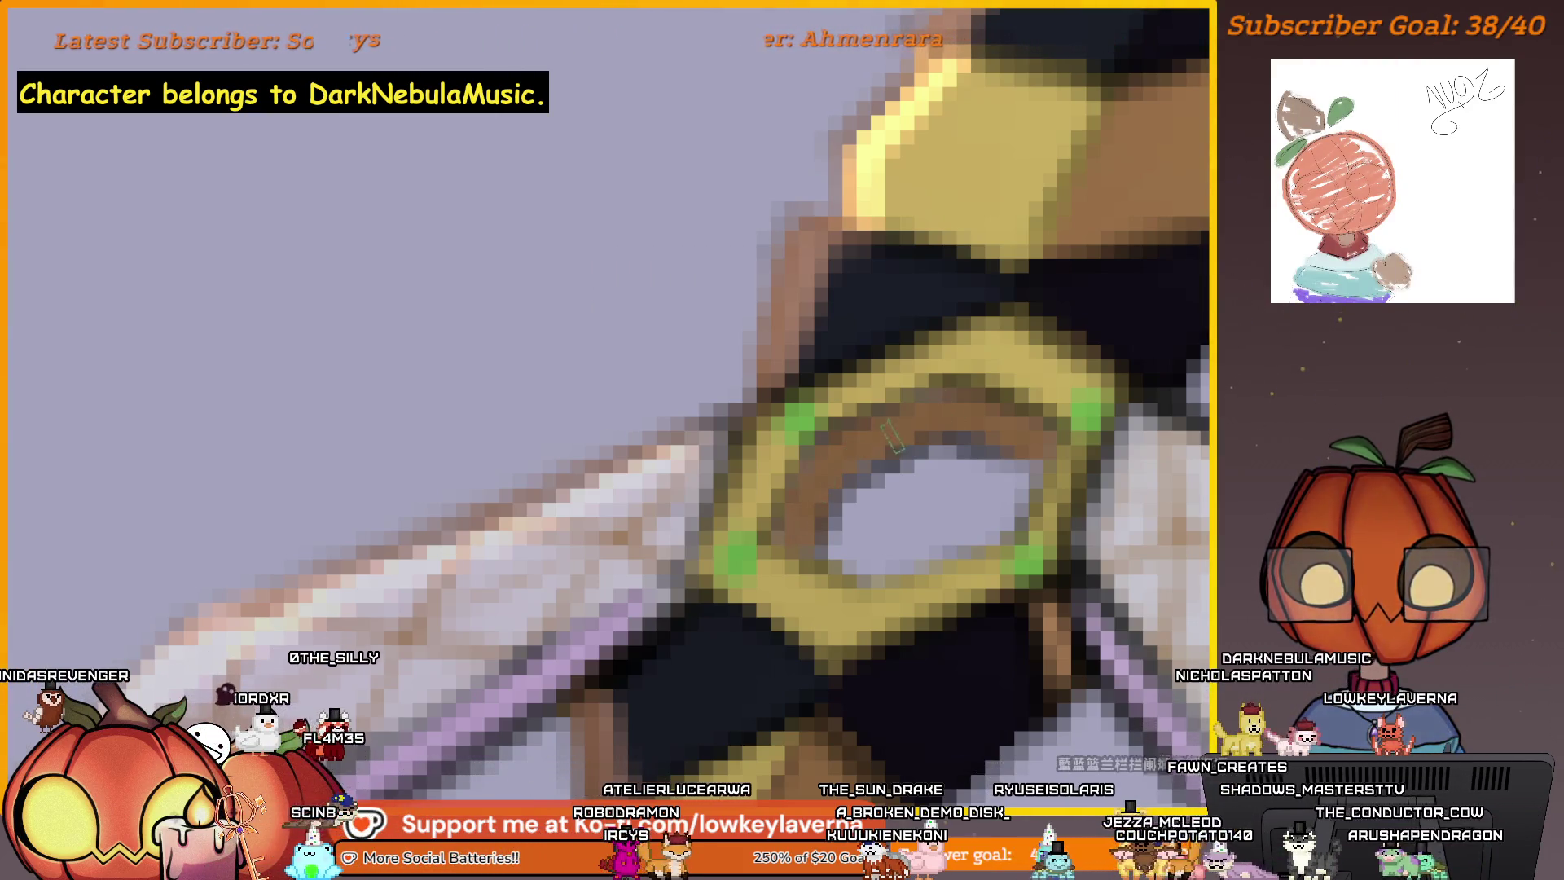
{"action": "scroll", "coordinate": [920, 481], "scroll_direction": "down", "scroll_amount": 5}
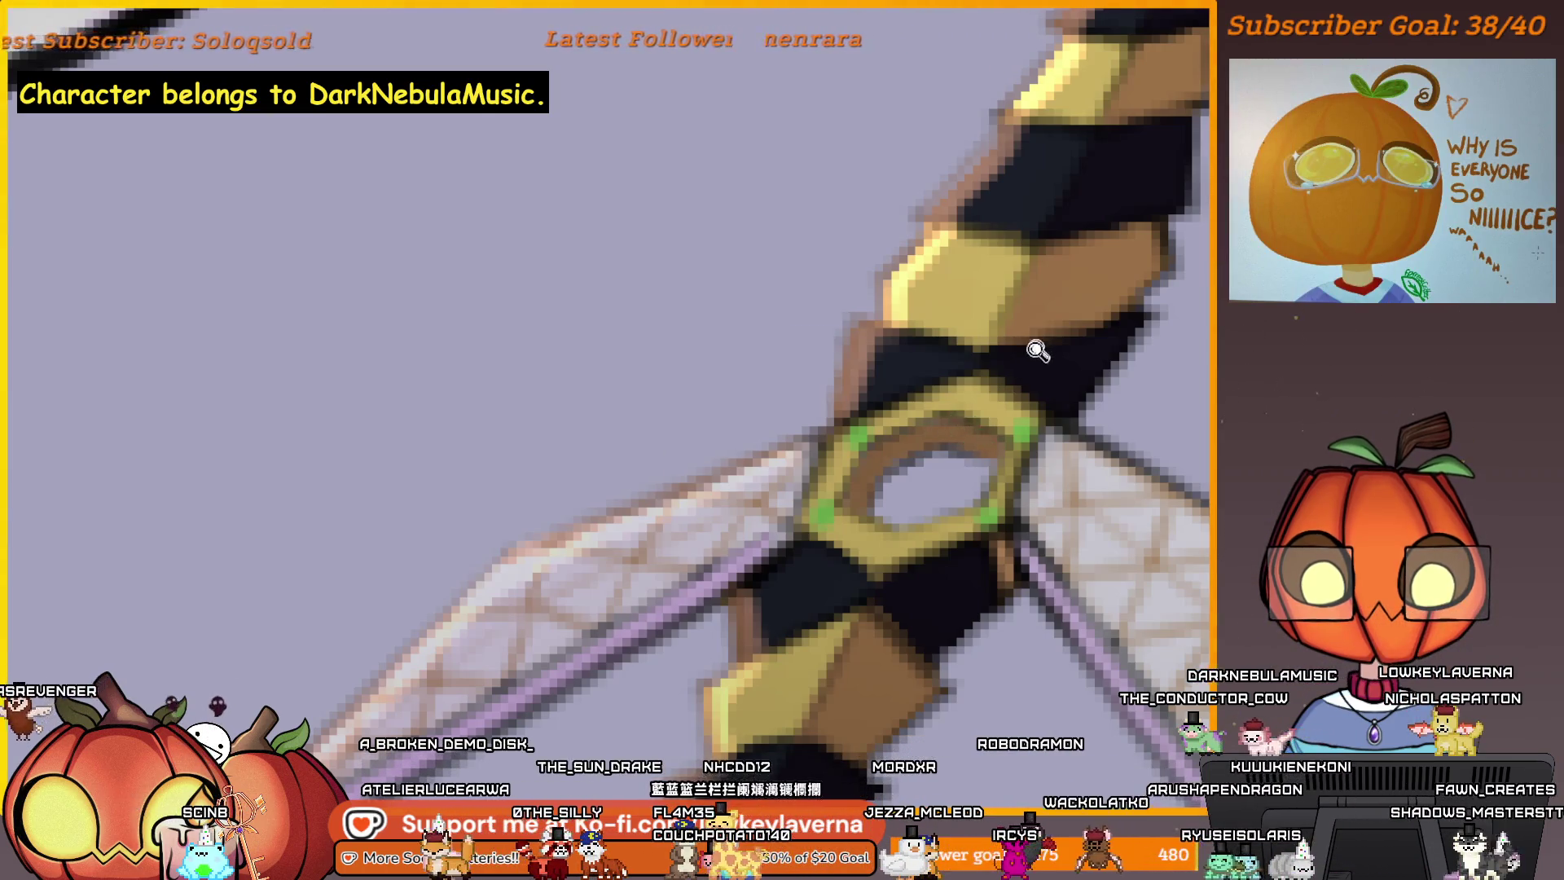
{"action": "scroll", "coordinate": [1037, 350], "scroll_direction": "down", "scroll_amount": 3}
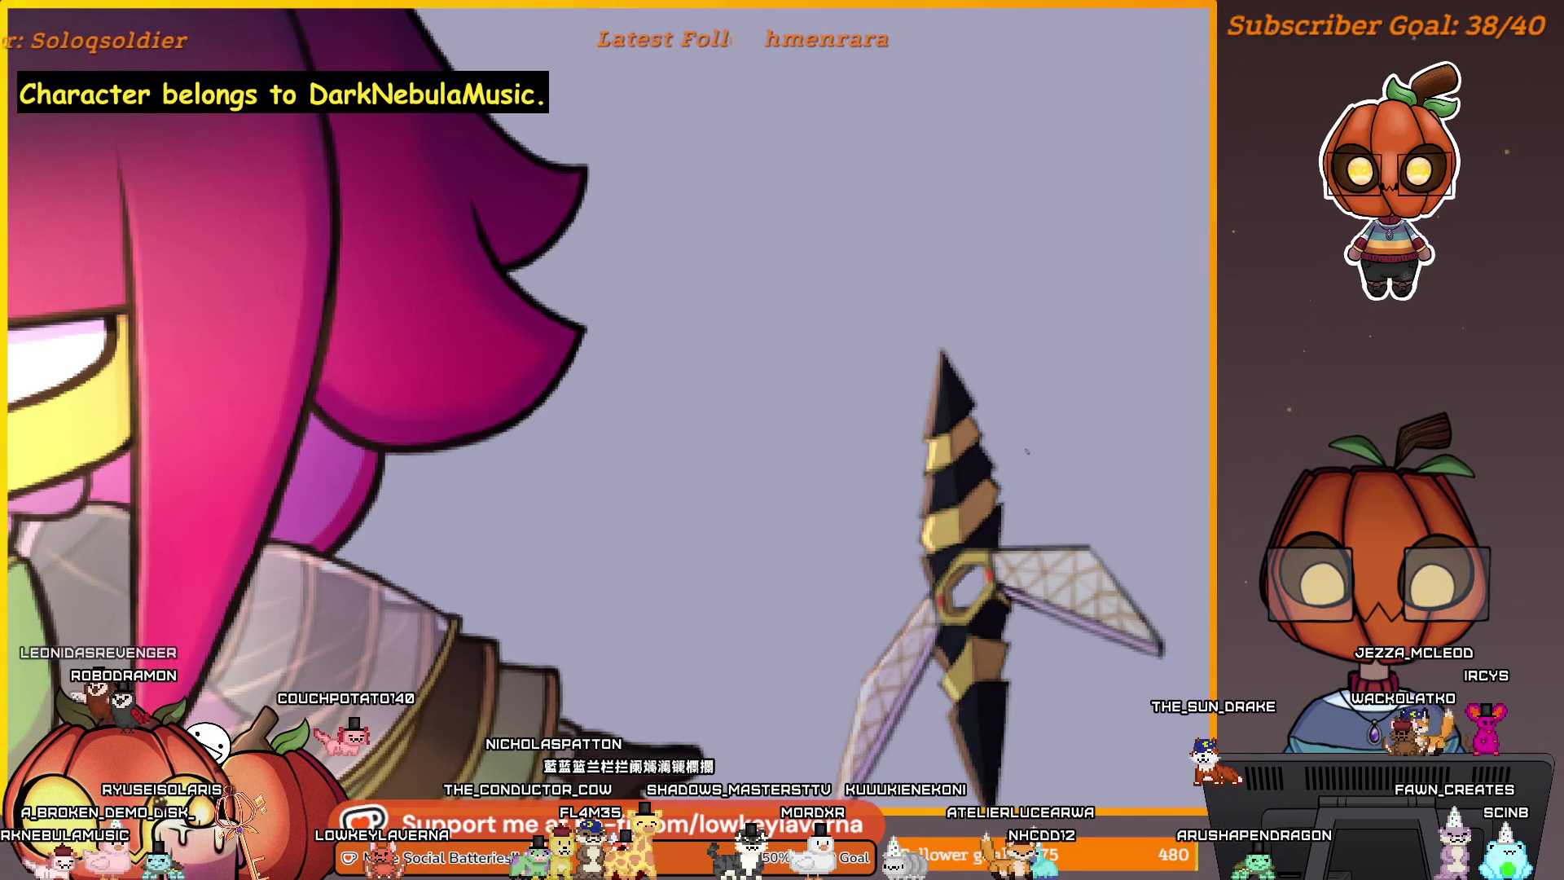
{"action": "scroll", "coordinate": [1013, 435], "scroll_direction": "down", "scroll_amount": 1}
{"action": "mouse_move", "coordinate": [1089, 667]}
{"action": "left_mouse_down"}
{"action": "mouse_move", "coordinate": [1029, 499]}
{"action": "mouse_move", "coordinate": [991, 542]}
{"action": "left_mouse_up"}
{"action": "scroll", "coordinate": [912, 286], "scroll_direction": "up", "scroll_amount": 3}
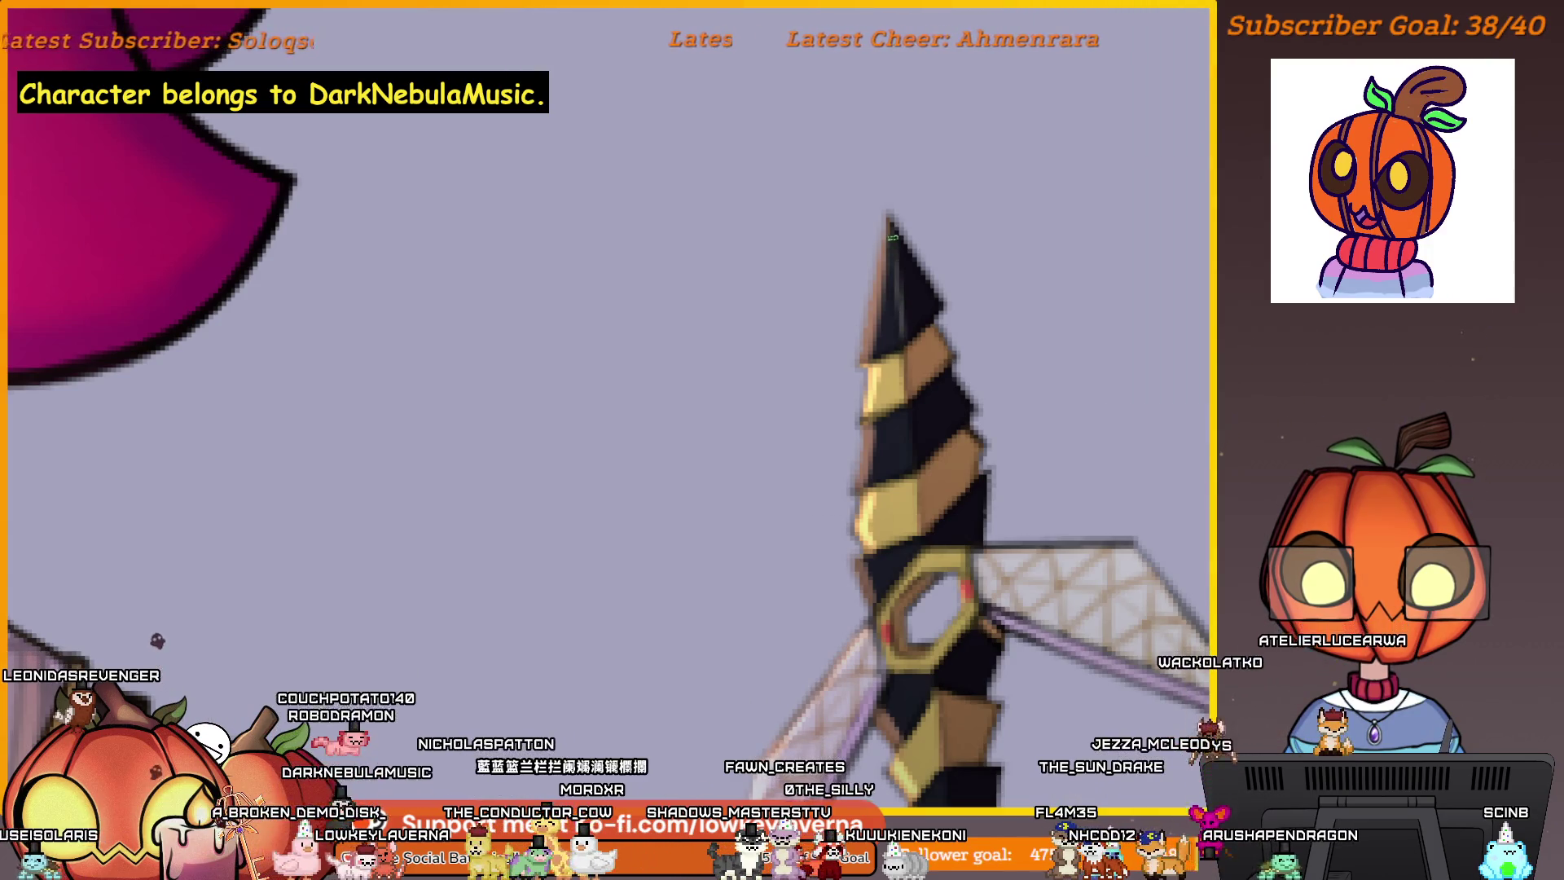
{"action": "left_click_drag", "start_coordinate": [902, 367], "coordinate": [913, 316]}
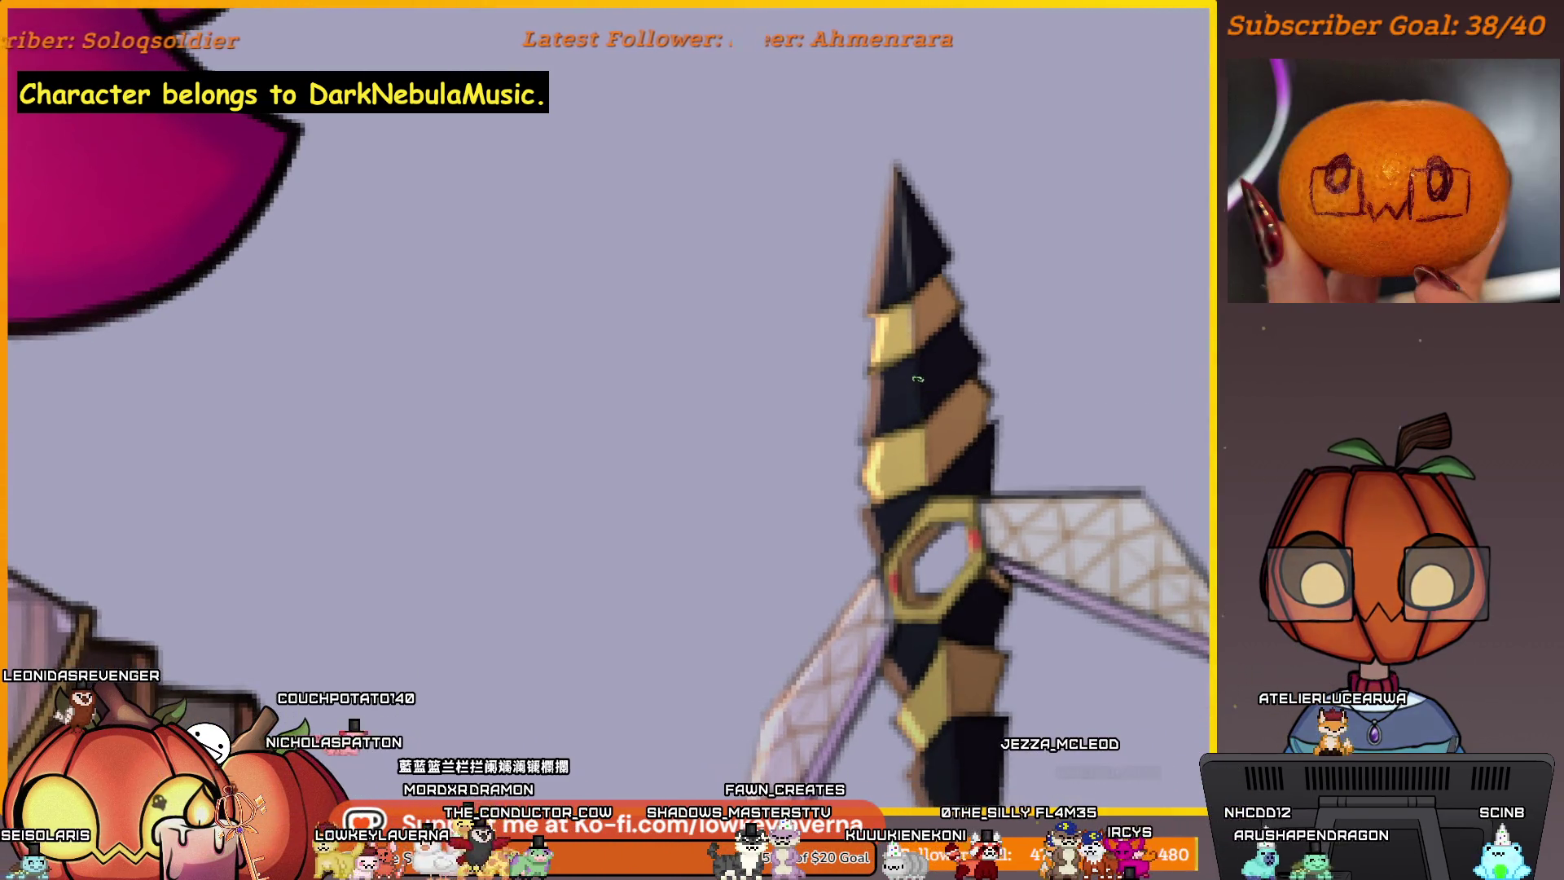
{"action": "scroll", "coordinate": [937, 431], "scroll_direction": "down", "scroll_amount": 1}
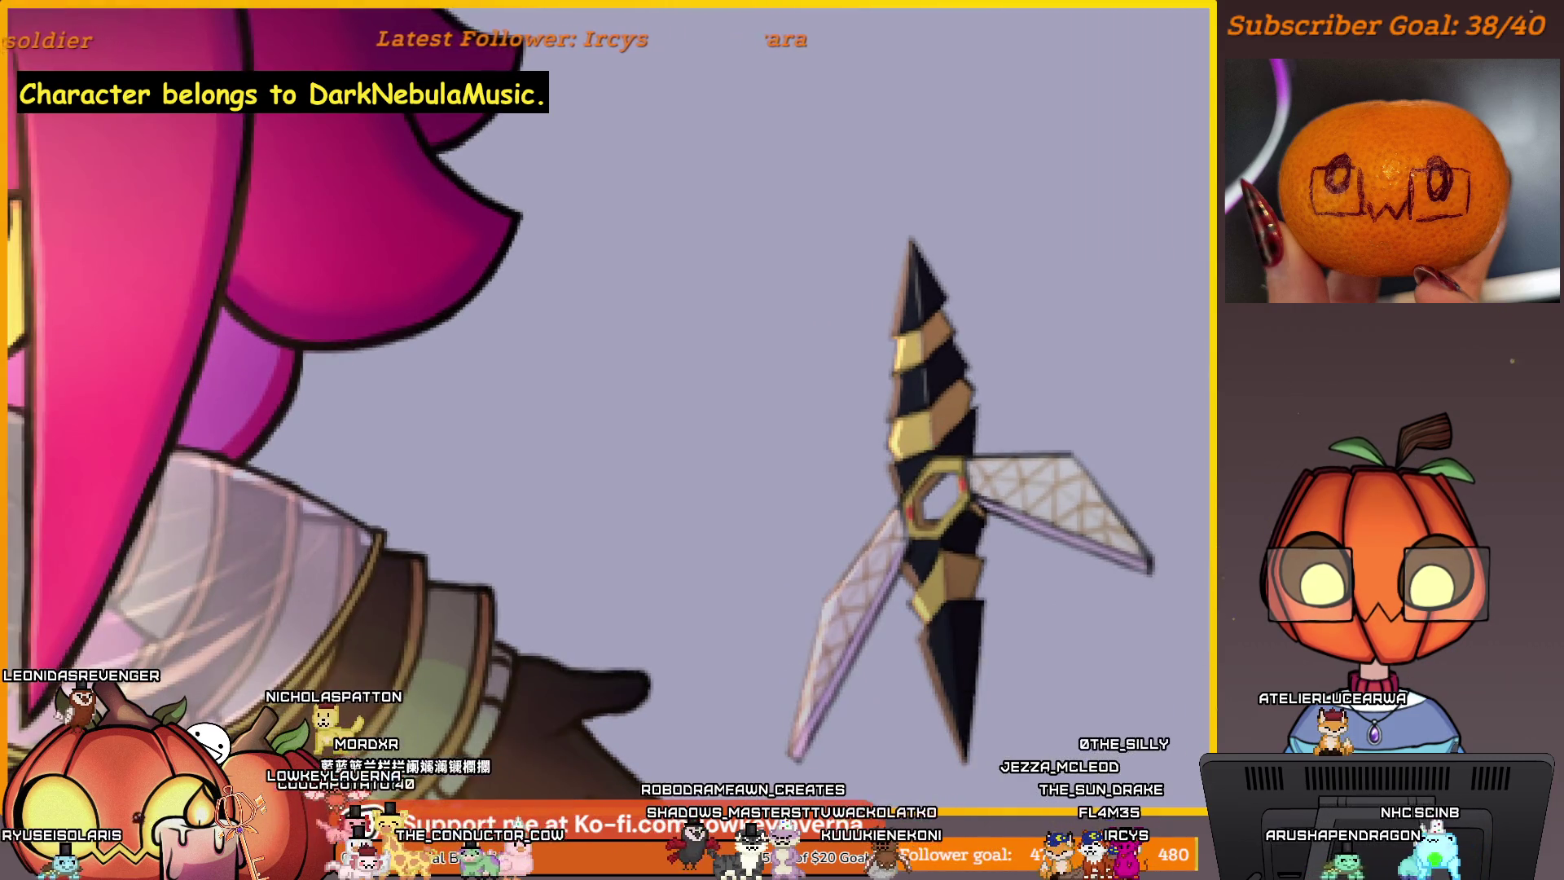
{"action": "scroll", "coordinate": [979, 377], "scroll_direction": "down", "scroll_amount": 2}
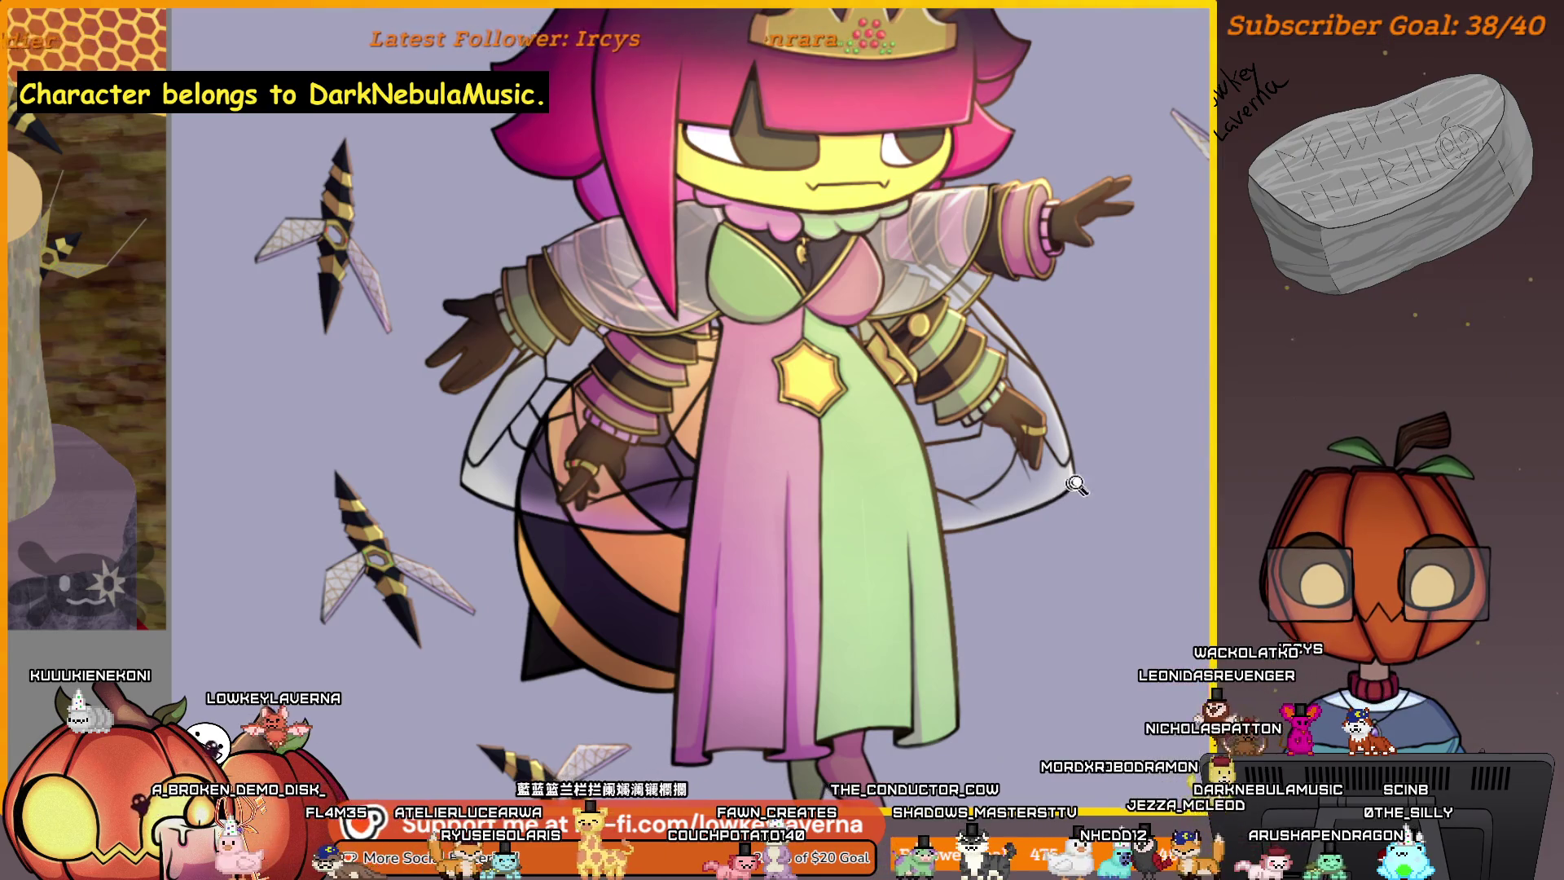
{"action": "scroll", "coordinate": [1077, 485], "scroll_direction": "down", "scroll_amount": 2}
{"action": "left_click_drag", "start_coordinate": [1076, 484], "coordinate": [1115, 513]}
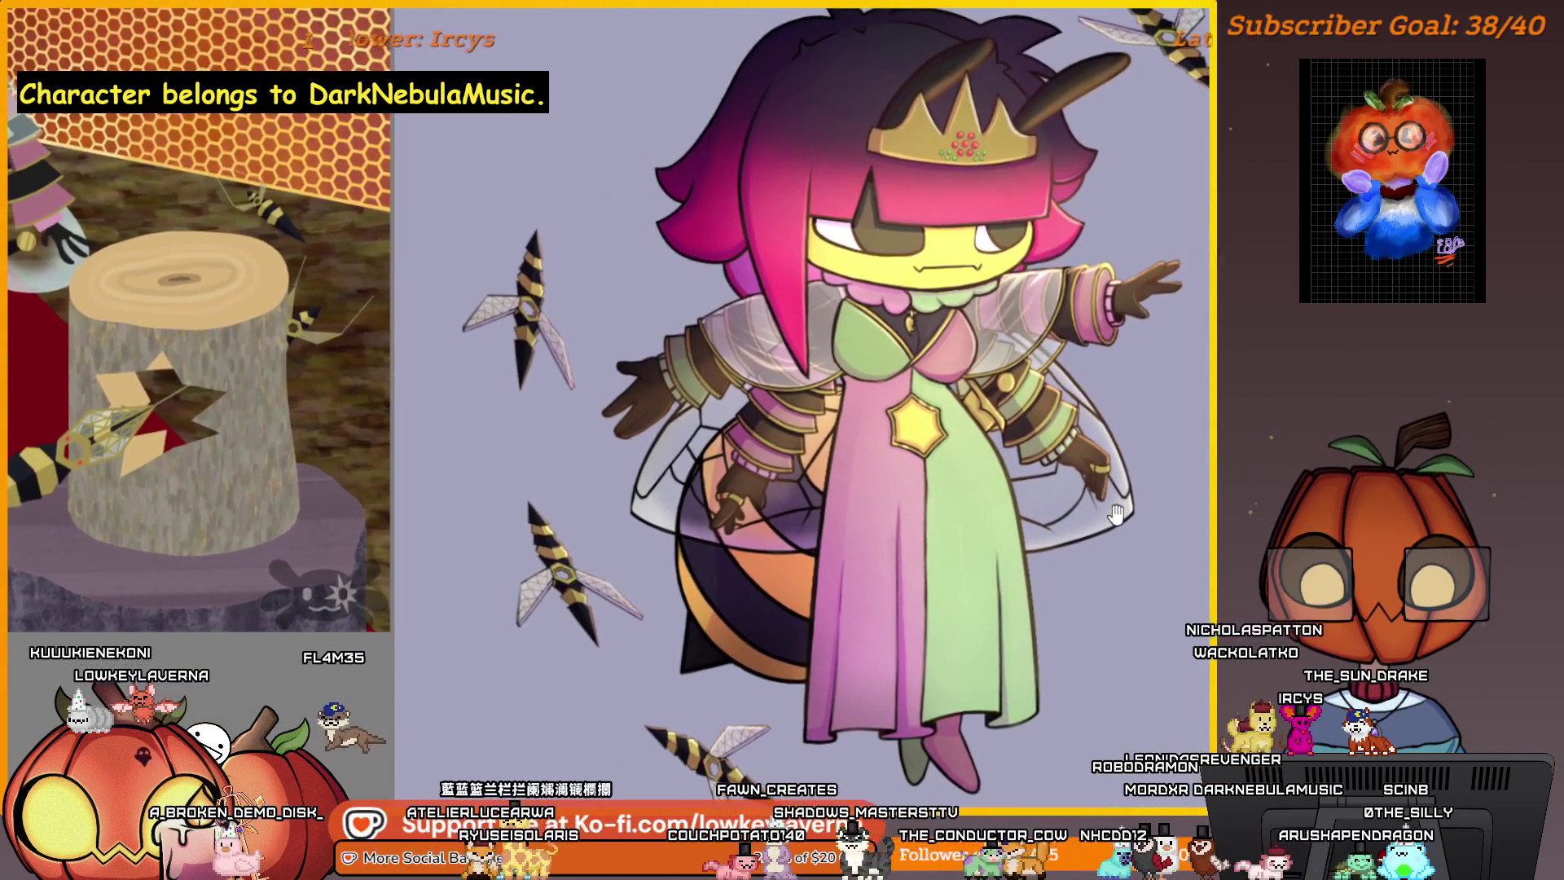
{"action": "scroll", "coordinate": [1108, 521], "scroll_direction": "up", "scroll_amount": 3}
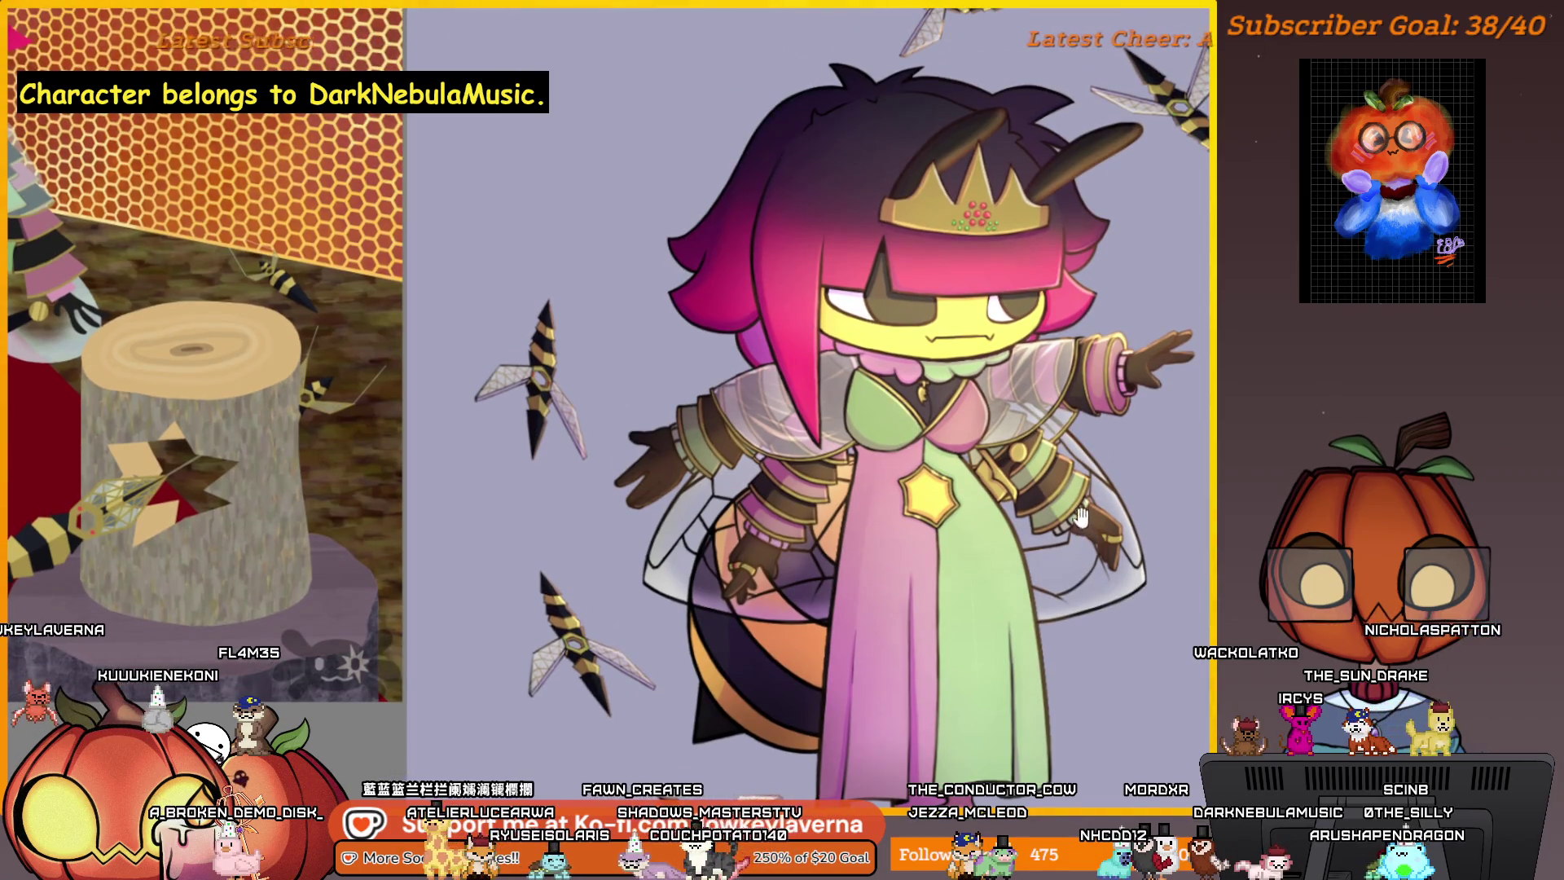
{"action": "left_click_drag", "start_coordinate": [1125, 509], "coordinate": [1109, 527]}
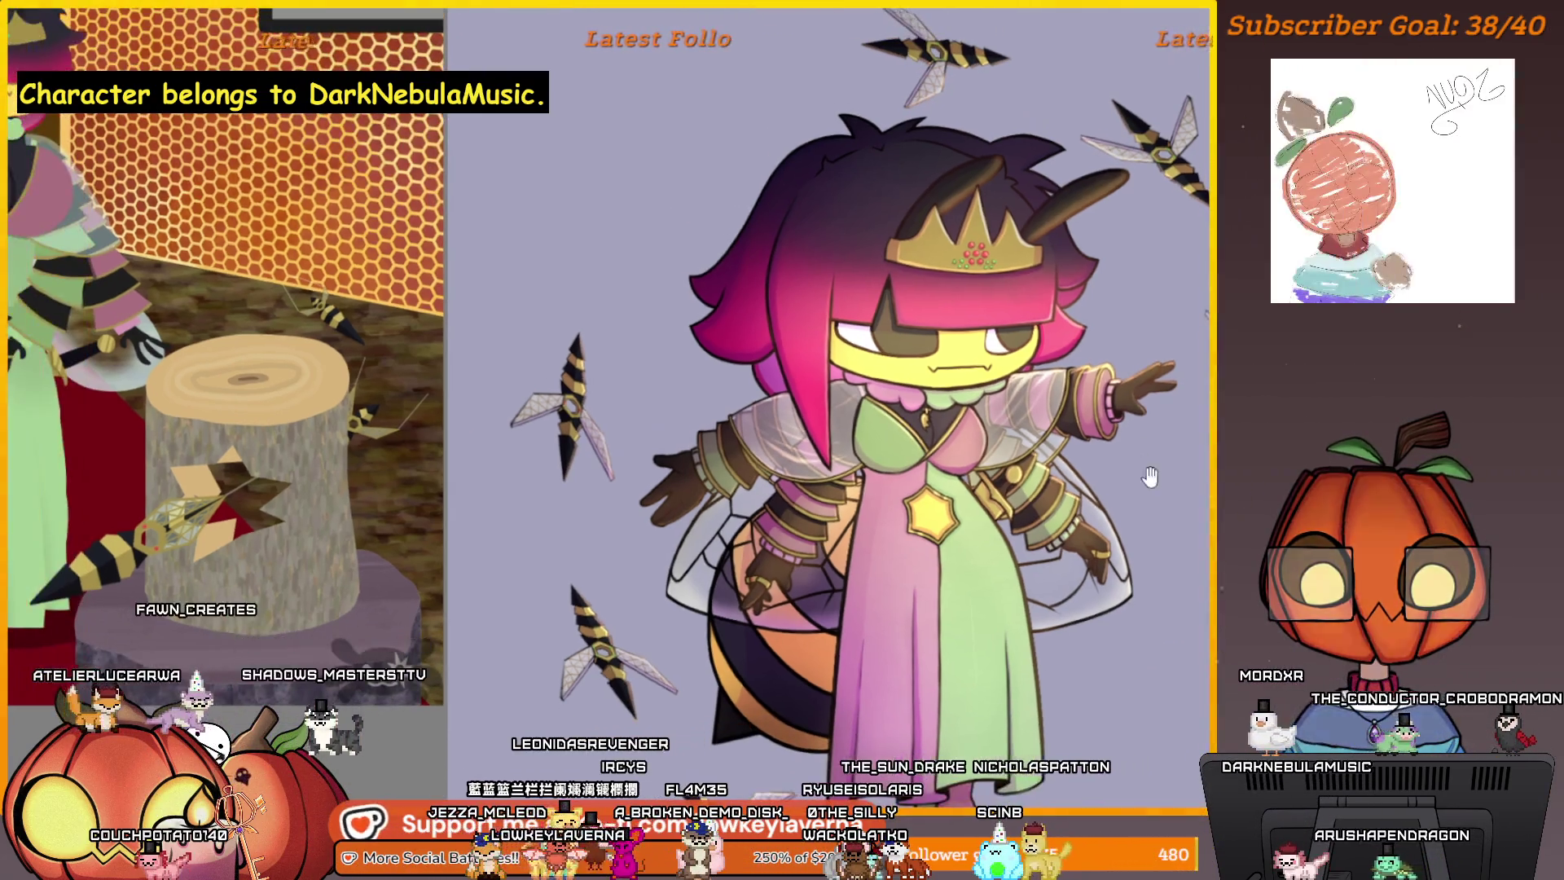
{"action": "left_click_drag", "start_coordinate": [1144, 450], "coordinate": [1105, 492]}
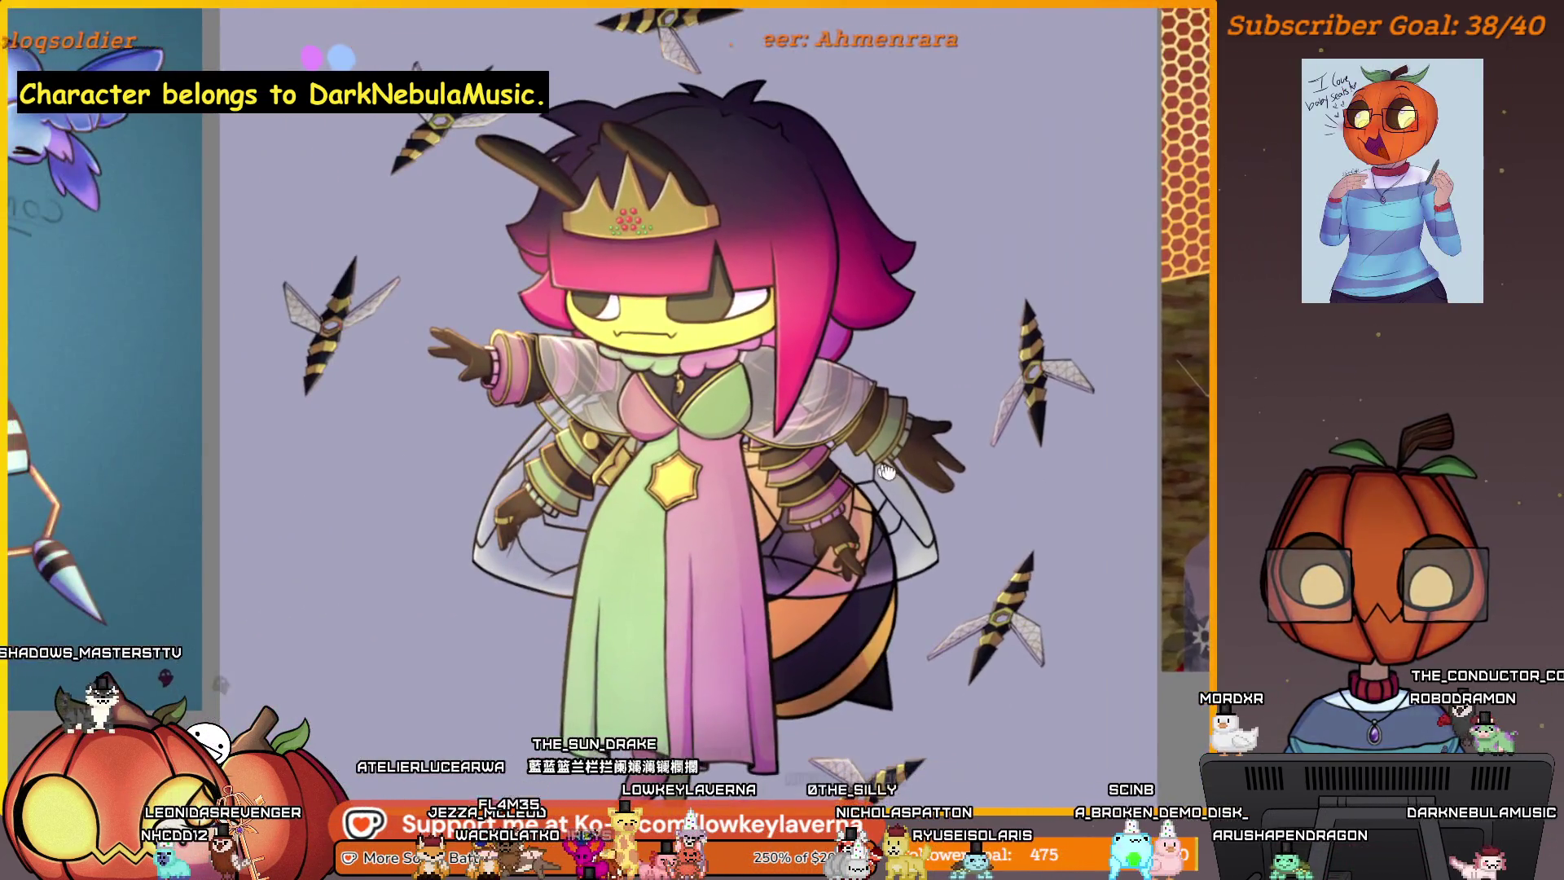
{"action": "left_click_drag", "start_coordinate": [886, 472], "coordinate": [1114, 498]}
{"action": "scroll", "coordinate": [733, 387], "scroll_direction": "down", "scroll_amount": 1}
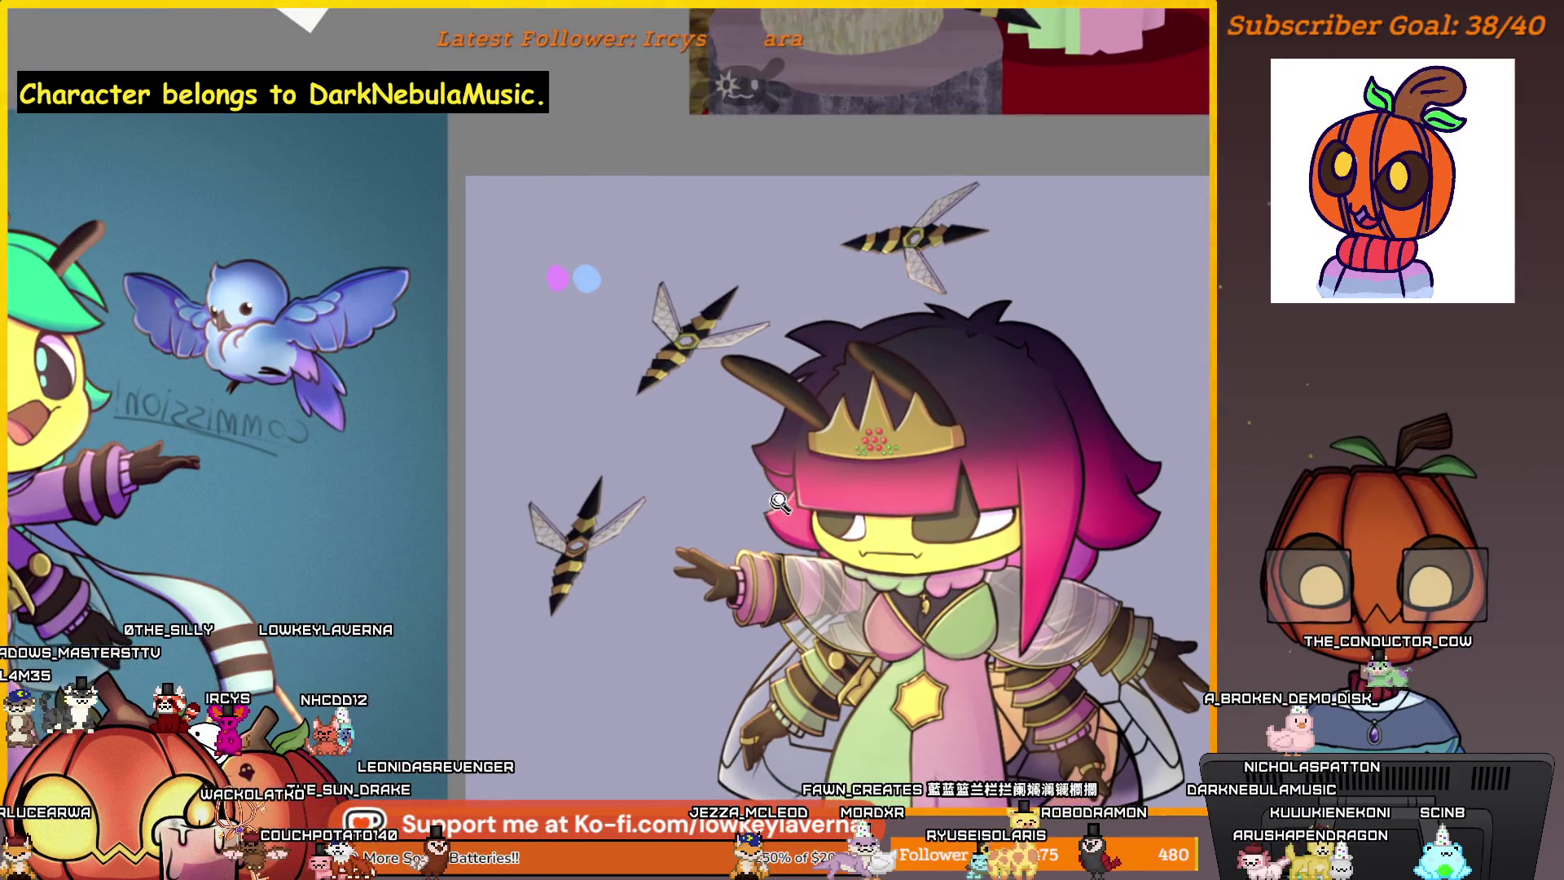
{"action": "left_click", "coordinate": [779, 502]}
{"action": "left_click", "coordinate": [771, 524]}
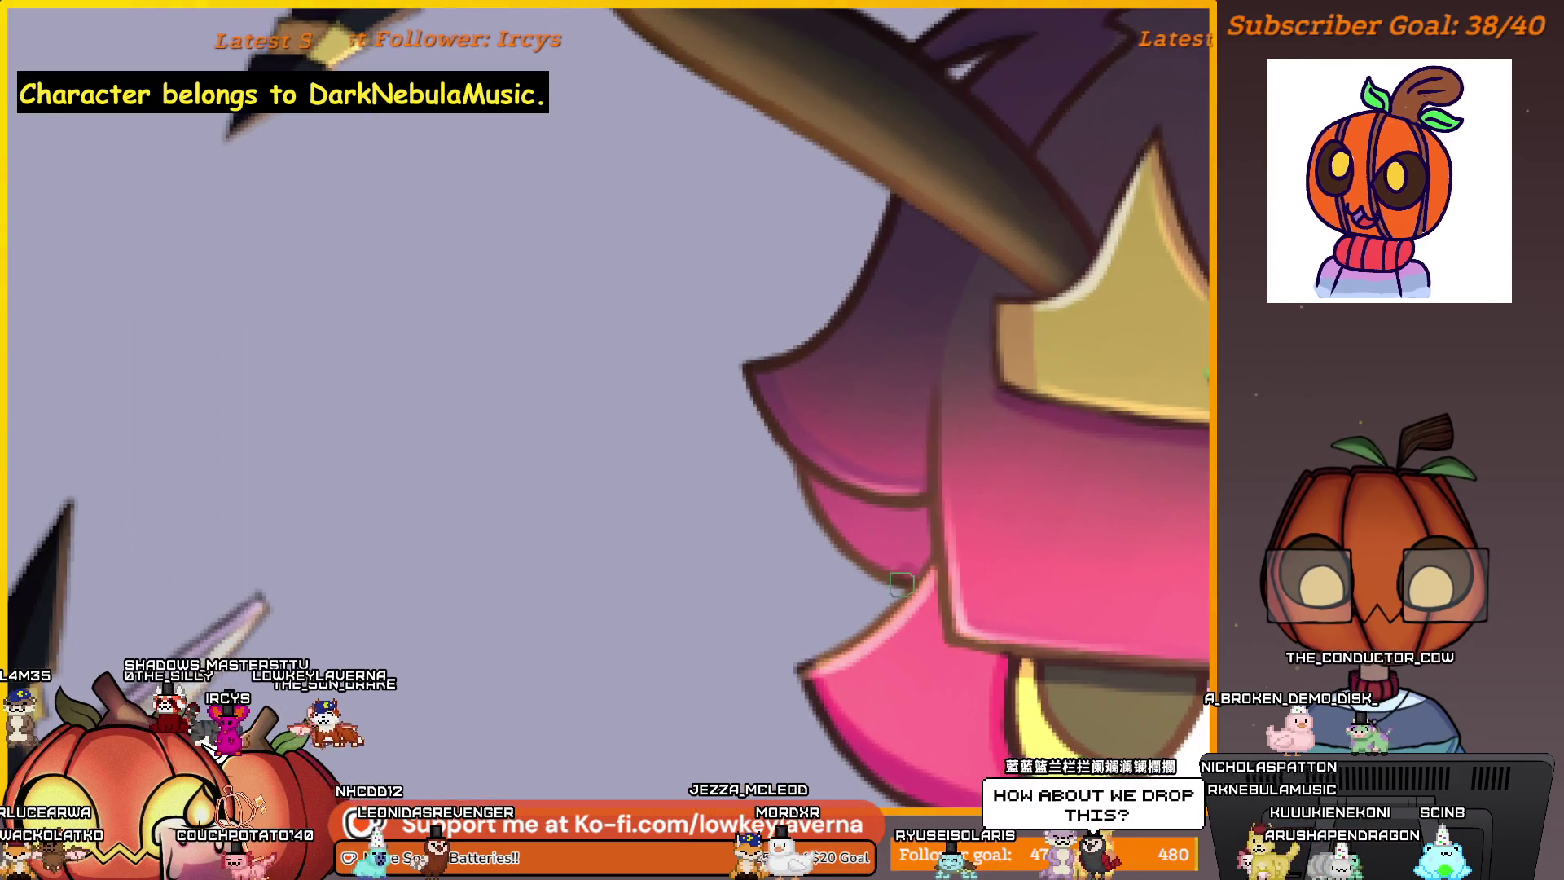
{"action": "scroll", "coordinate": [900, 540], "scroll_direction": "down", "scroll_amount": 5}
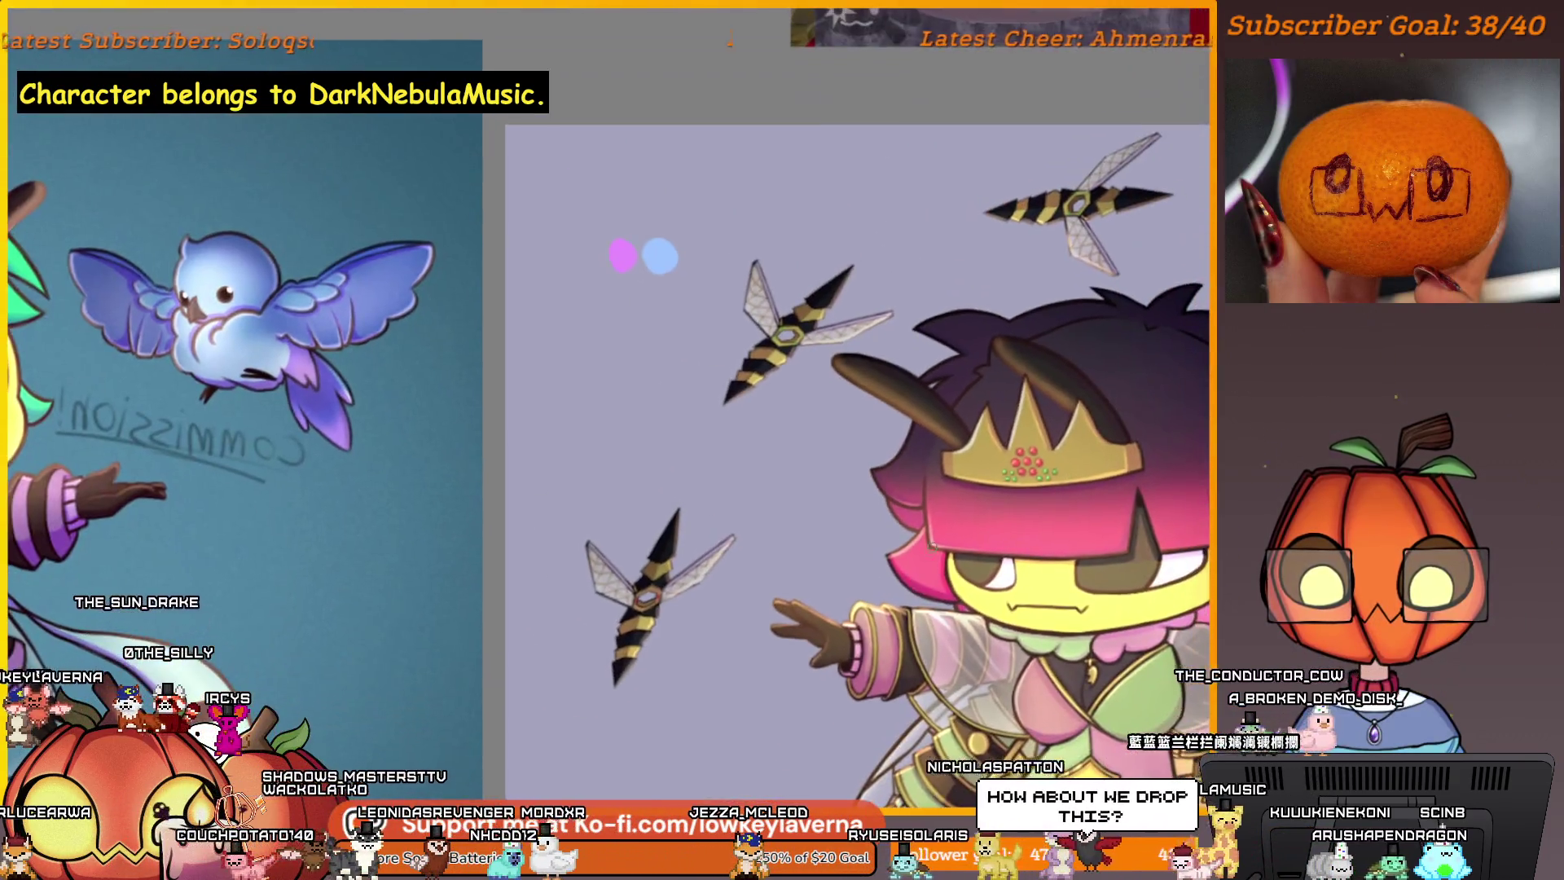
{"action": "scroll", "coordinate": [956, 402], "scroll_direction": "up", "scroll_amount": 8}
{"action": "mouse_move", "coordinate": [956, 402]}
{"action": "left_mouse_down"}
{"action": "mouse_move", "coordinate": [872, 614]}
{"action": "mouse_move", "coordinate": [929, 592]}
{"action": "left_mouse_up"}
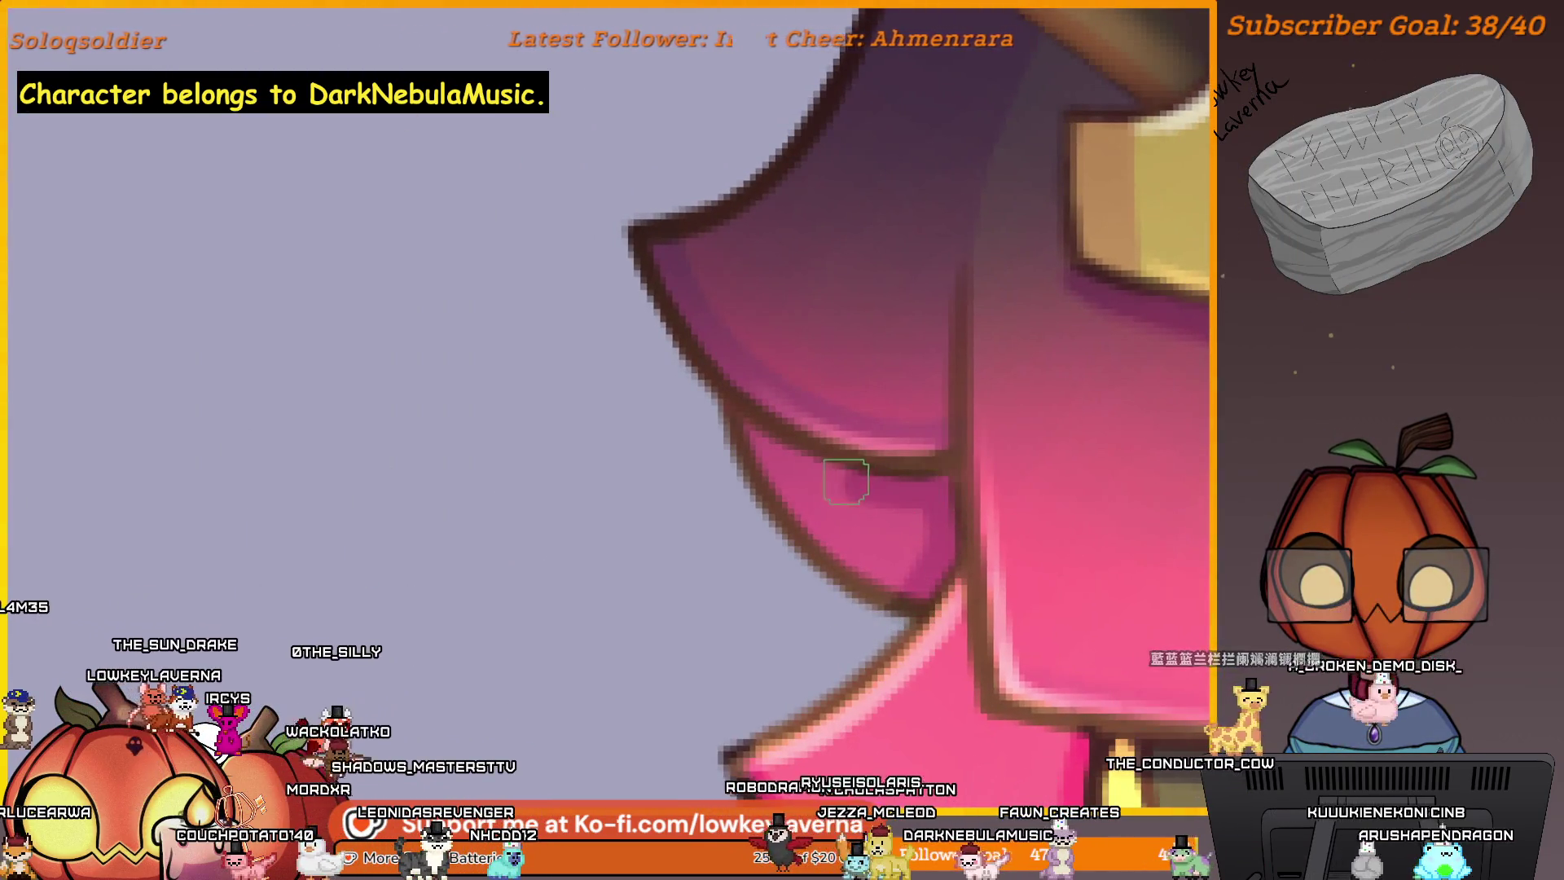
{"action": "left_click_drag", "start_coordinate": [934, 565], "coordinate": [935, 586]}
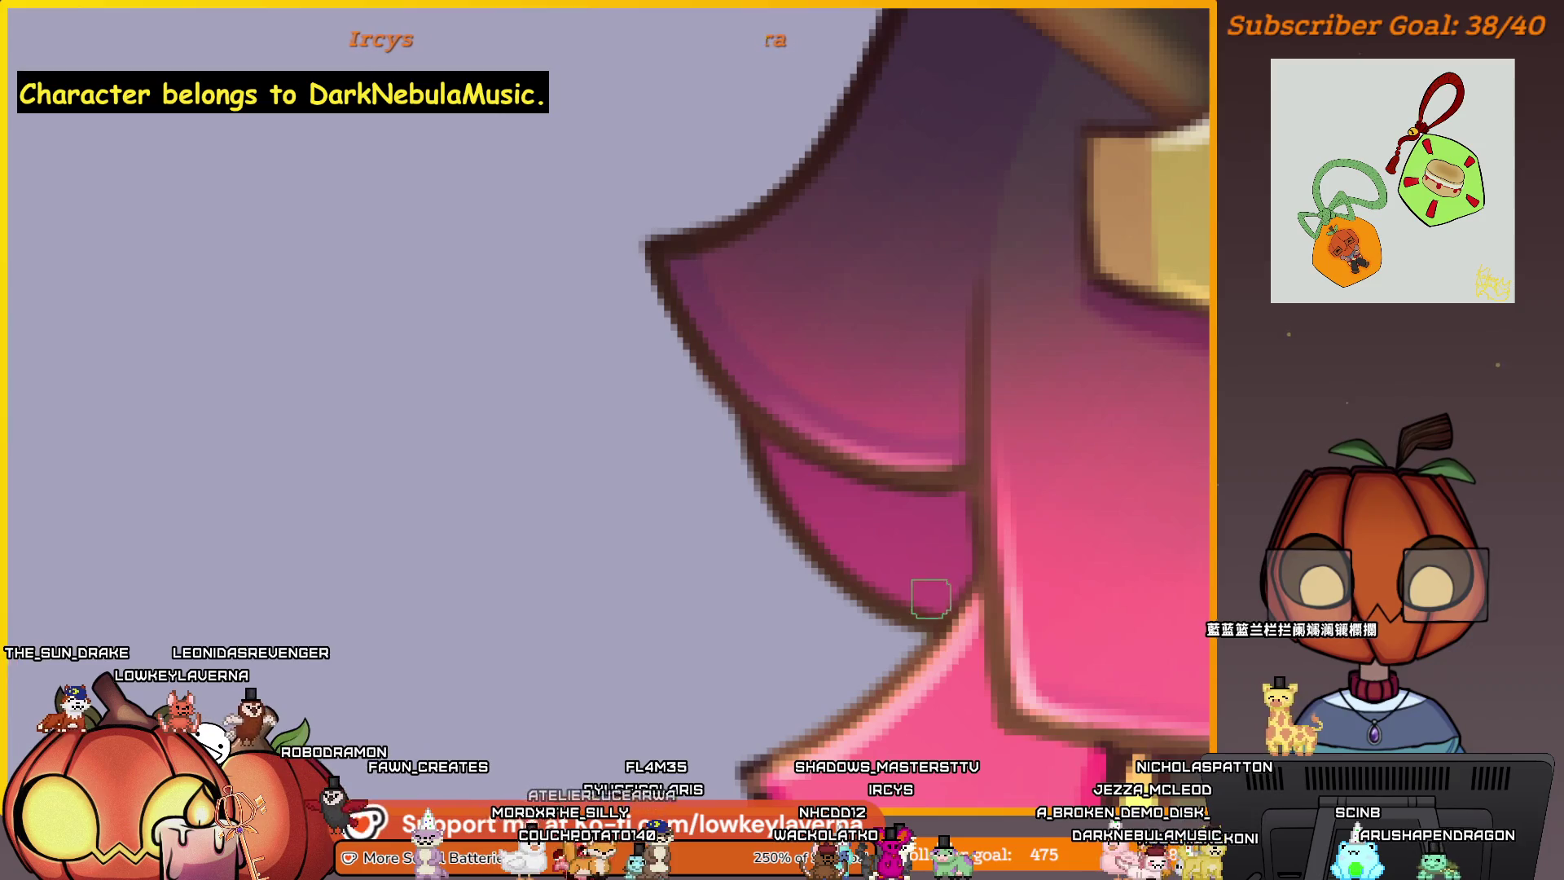
{"action": "scroll", "coordinate": [751, 504], "scroll_direction": "down", "scroll_amount": 8}
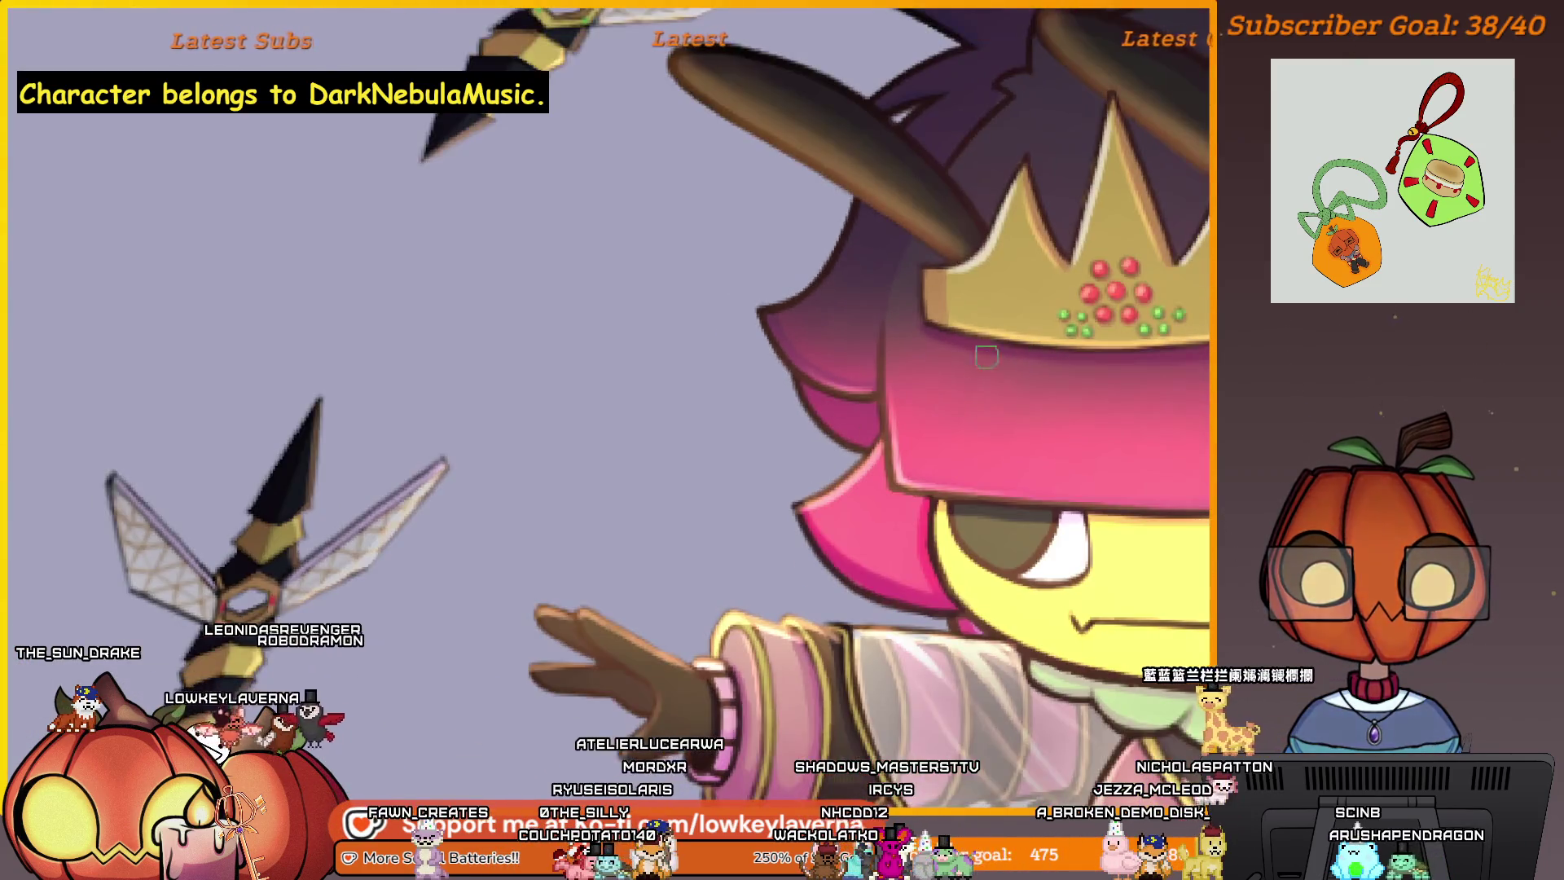
{"action": "scroll", "coordinate": [736, 439], "scroll_direction": "up", "scroll_amount": 8}
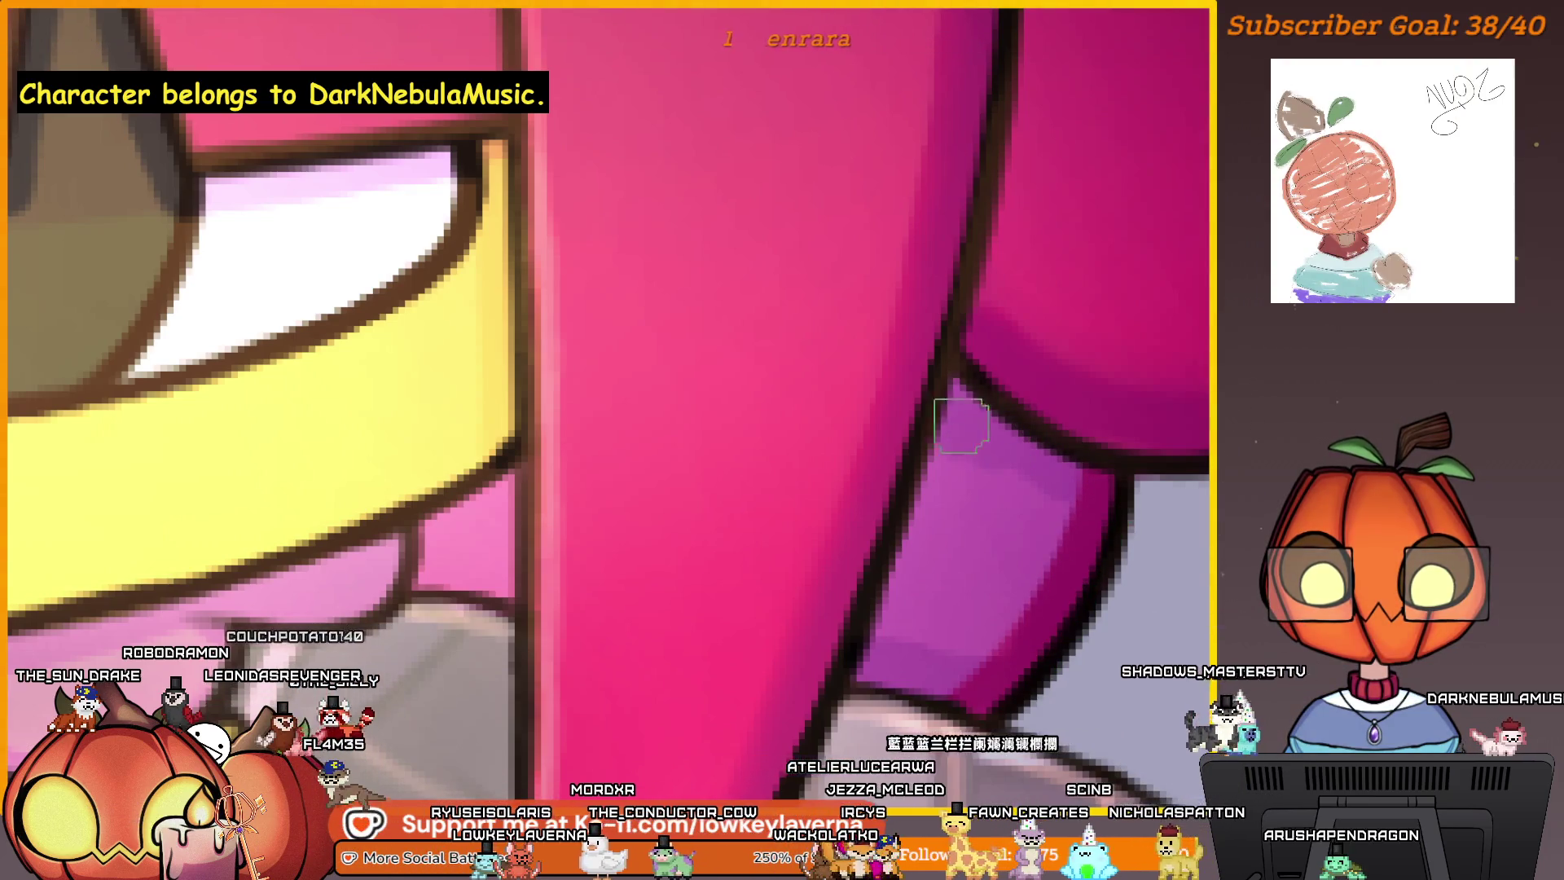
{"action": "scroll", "coordinate": [981, 515], "scroll_direction": "down", "scroll_amount": 3}
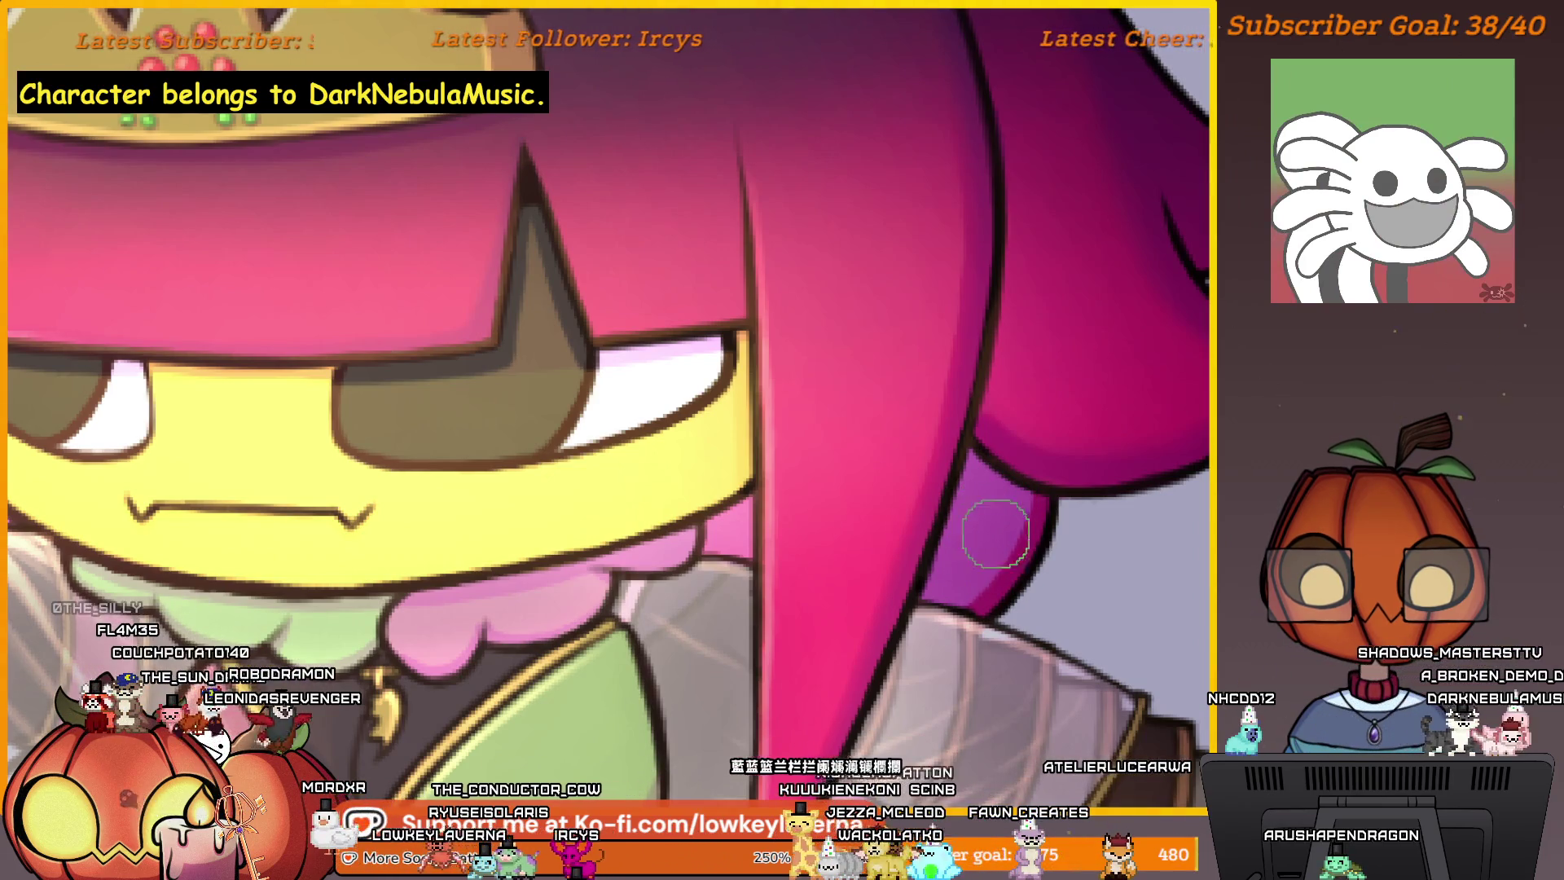
{"action": "scroll", "coordinate": [1017, 522], "scroll_direction": "up", "scroll_amount": 5}
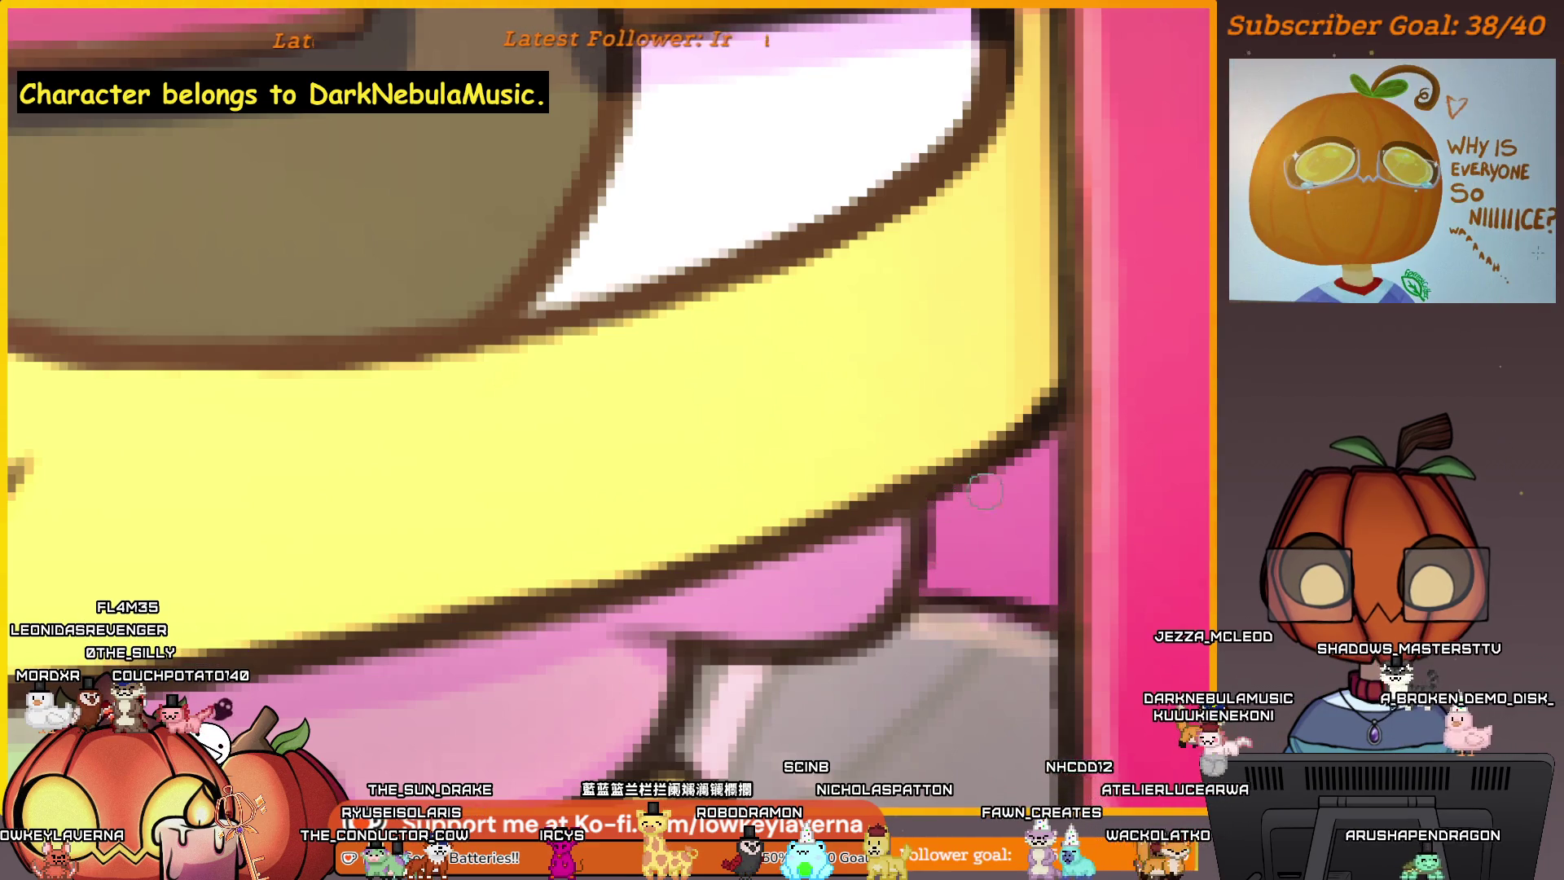
{"action": "key", "text": "ctrl+0"}
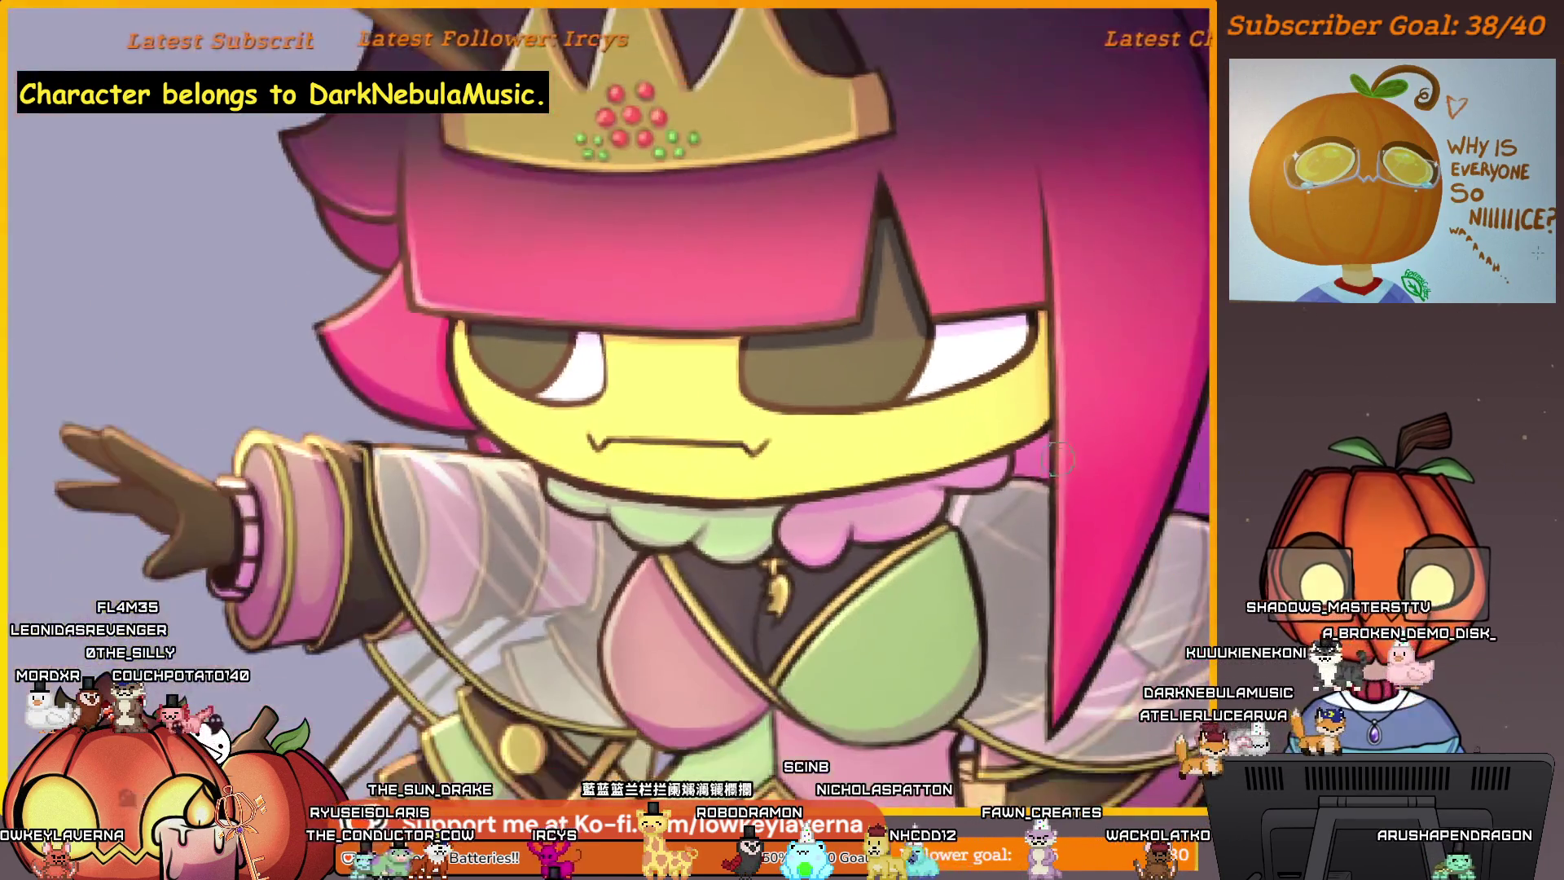
{"action": "scroll", "coordinate": [936, 531], "scroll_direction": "up", "scroll_amount": 10}
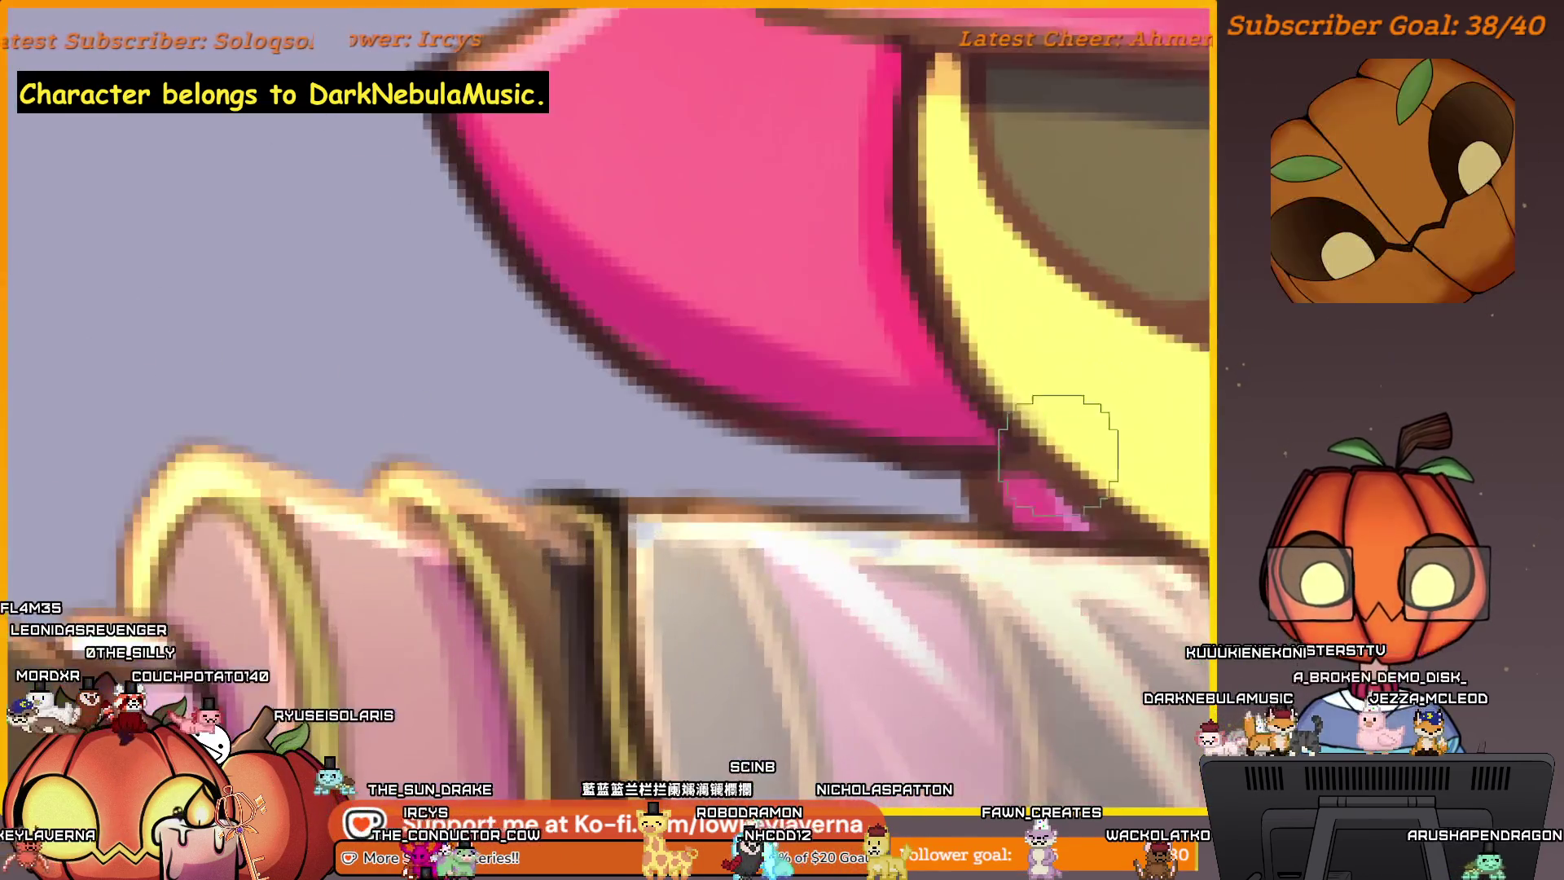
{"action": "key", "text": "bracketleft"}
{"action": "key", "text": "bracketleft"}
{"action": "key", "text": "bracketleft"}
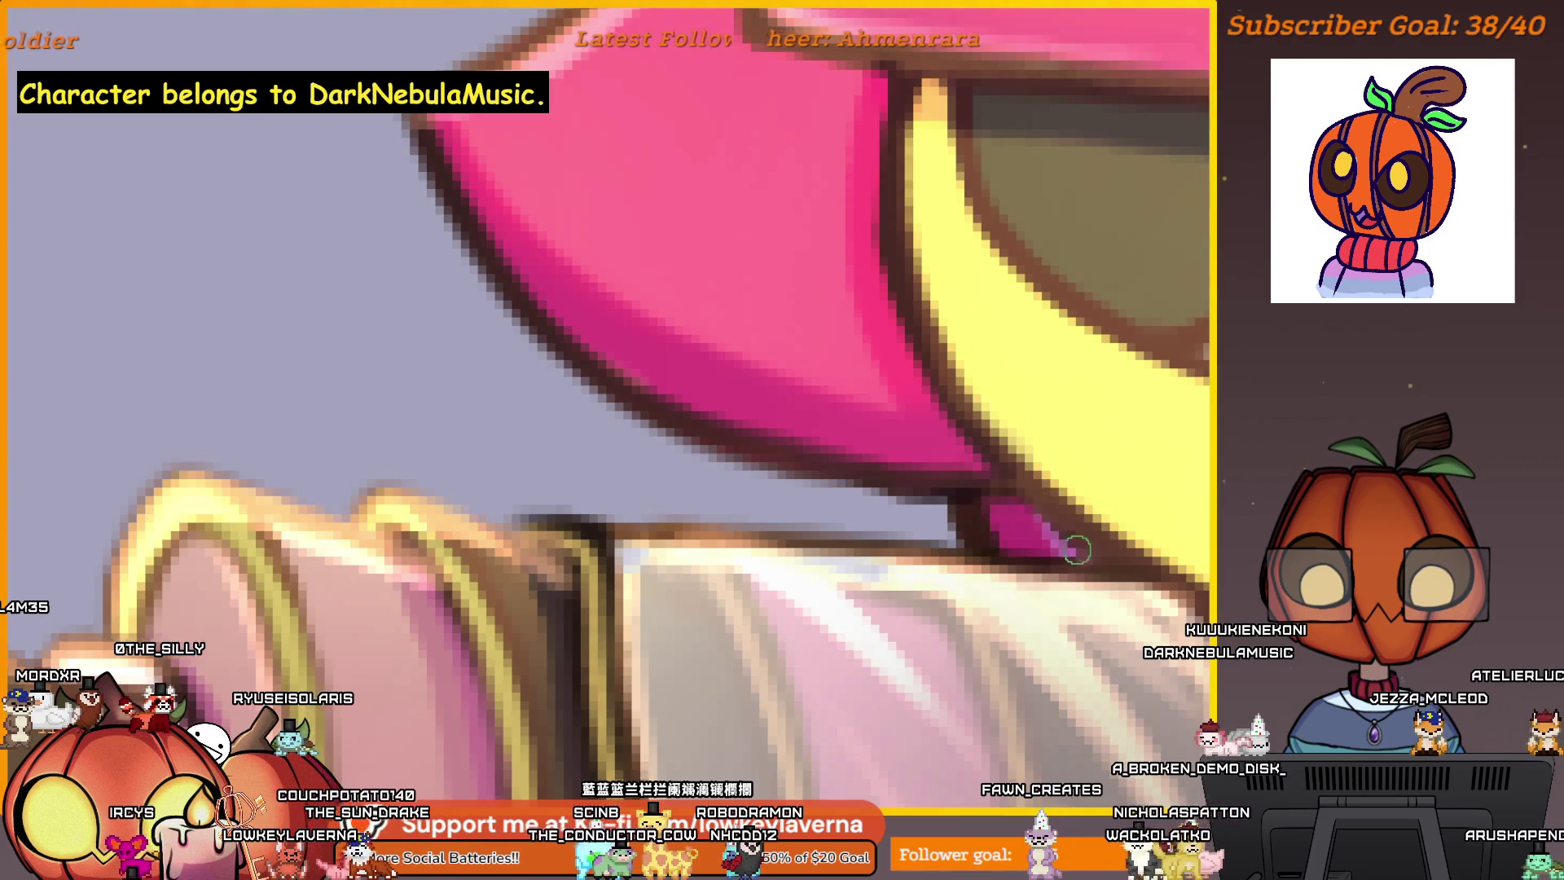
{"action": "scroll", "coordinate": [1008, 470], "scroll_direction": "down", "scroll_amount": 10}
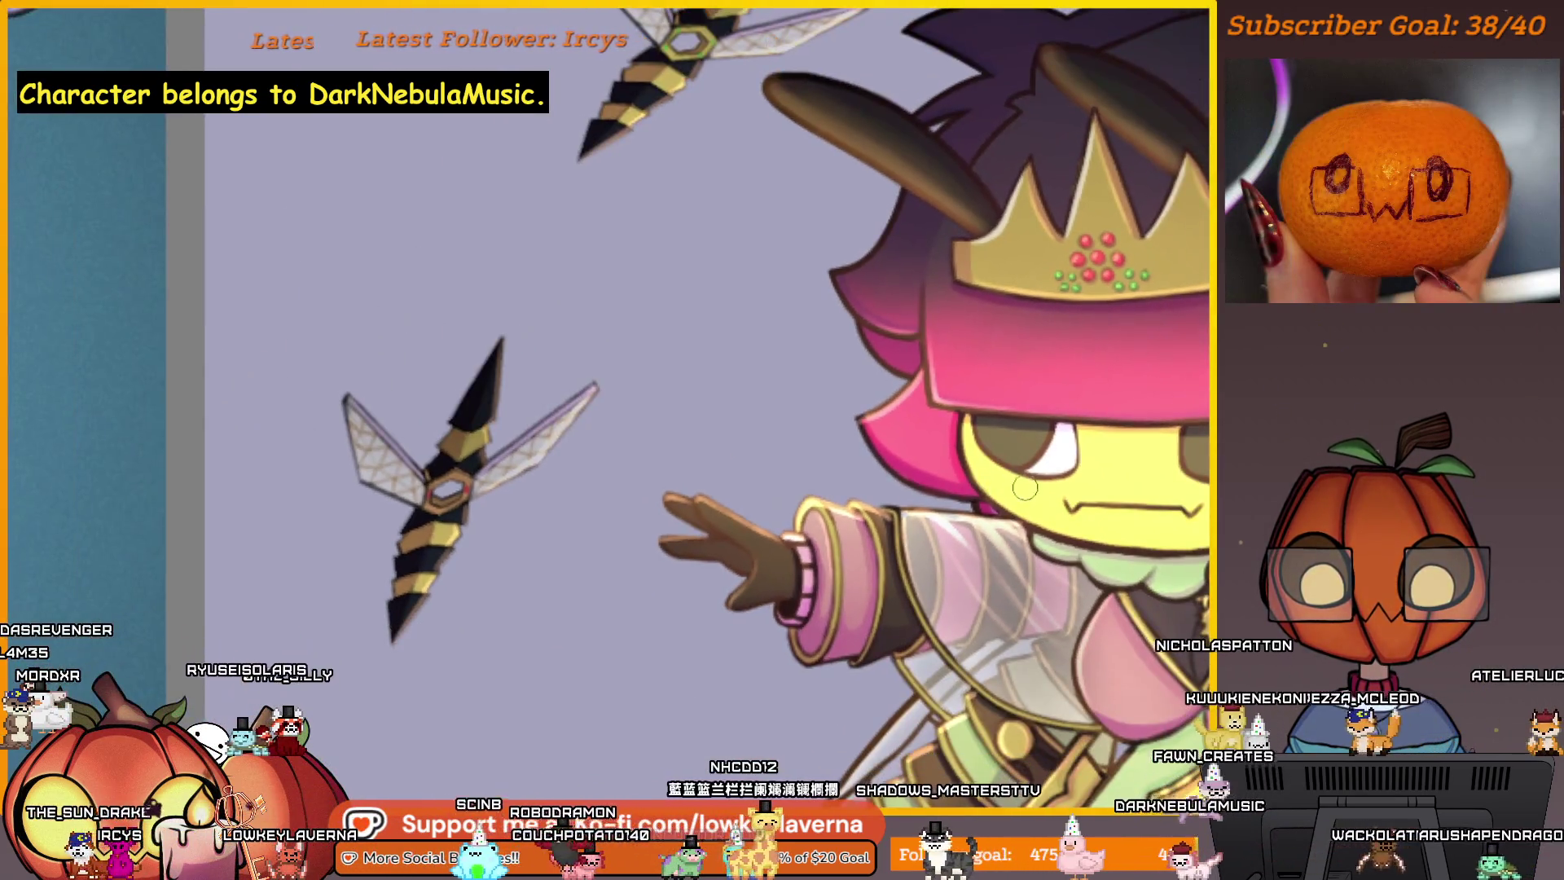
- Zoom out over the crown, face and the flying stingers on the left
{"action": "left_click_drag", "start_coordinate": [1024, 487], "coordinate": [880, 529]}
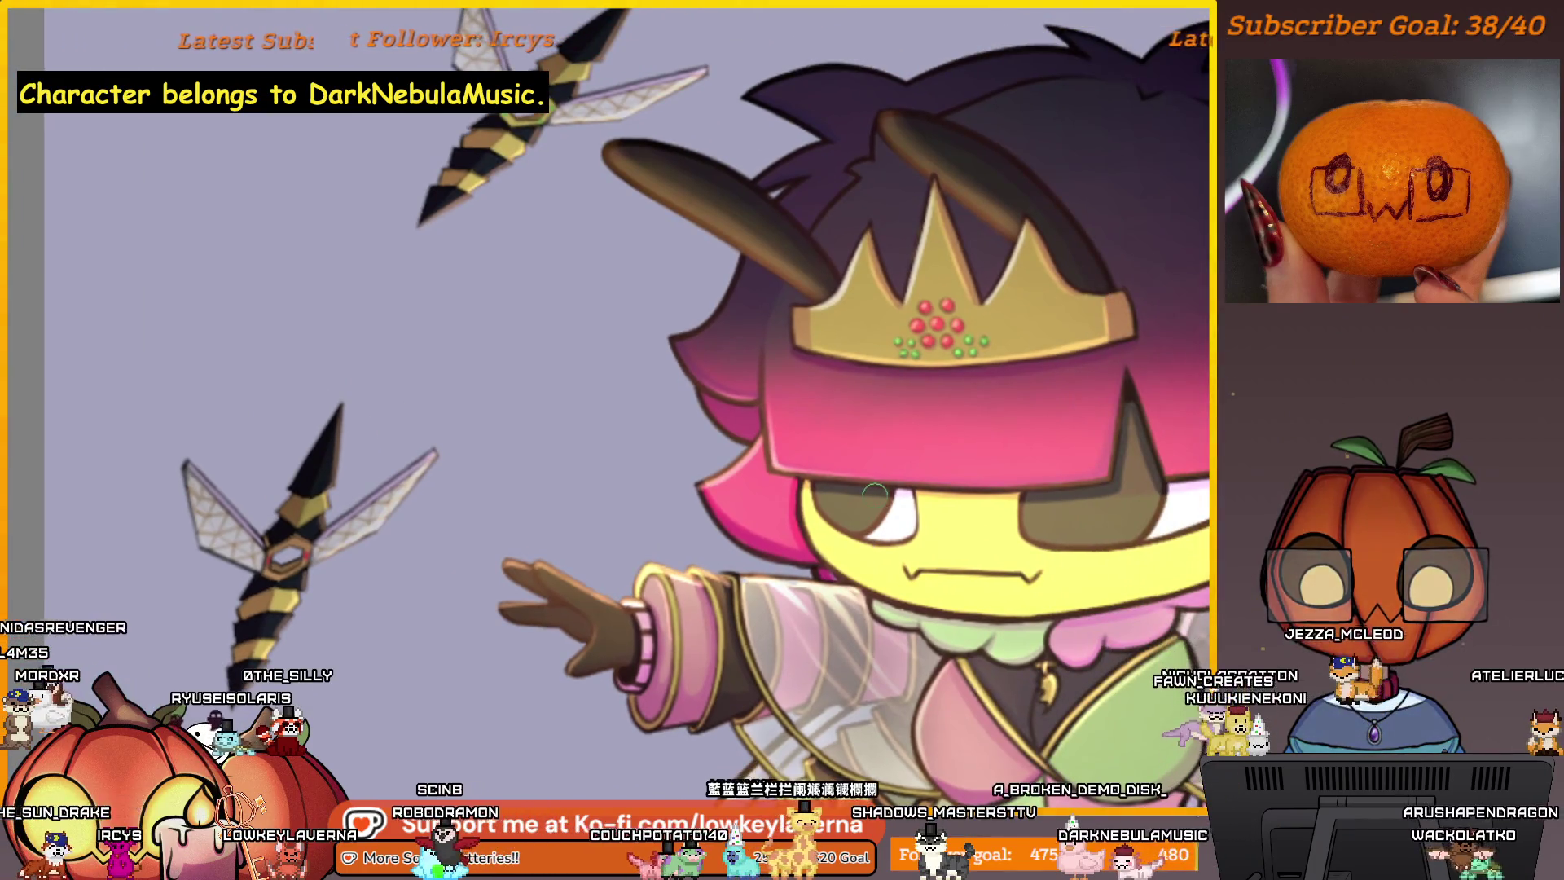
{"action": "scroll", "coordinate": [829, 581], "scroll_direction": "down", "scroll_amount": 1}
{"action": "left_click_drag", "start_coordinate": [959, 574], "coordinate": [834, 588]}
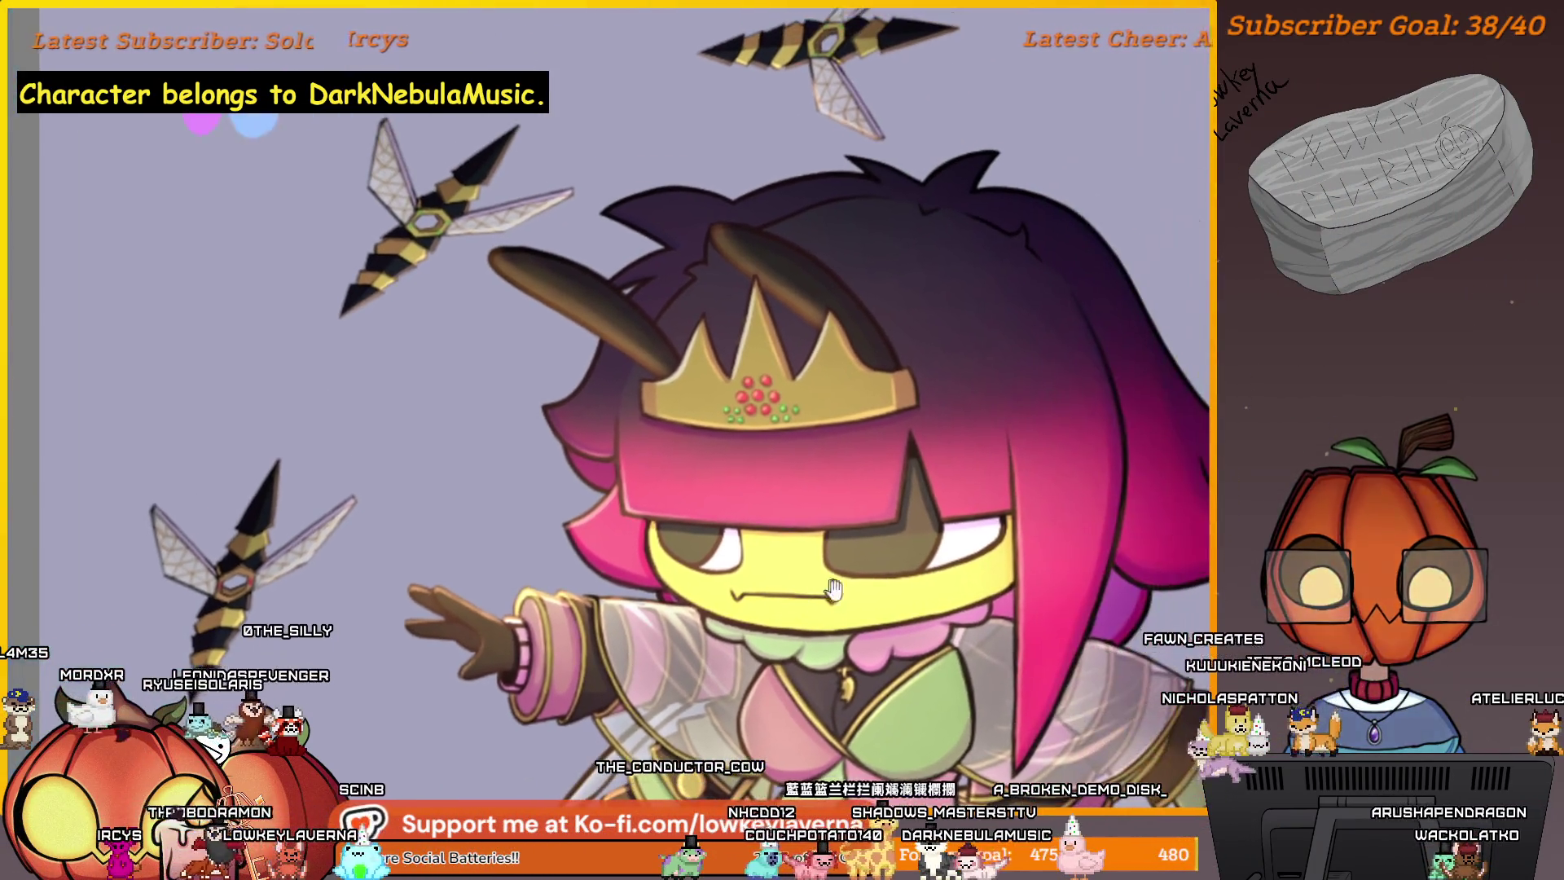
{"action": "scroll", "coordinate": [849, 579], "scroll_direction": "down", "scroll_amount": 1}
{"action": "left_click_drag", "start_coordinate": [985, 642], "coordinate": [939, 625]}
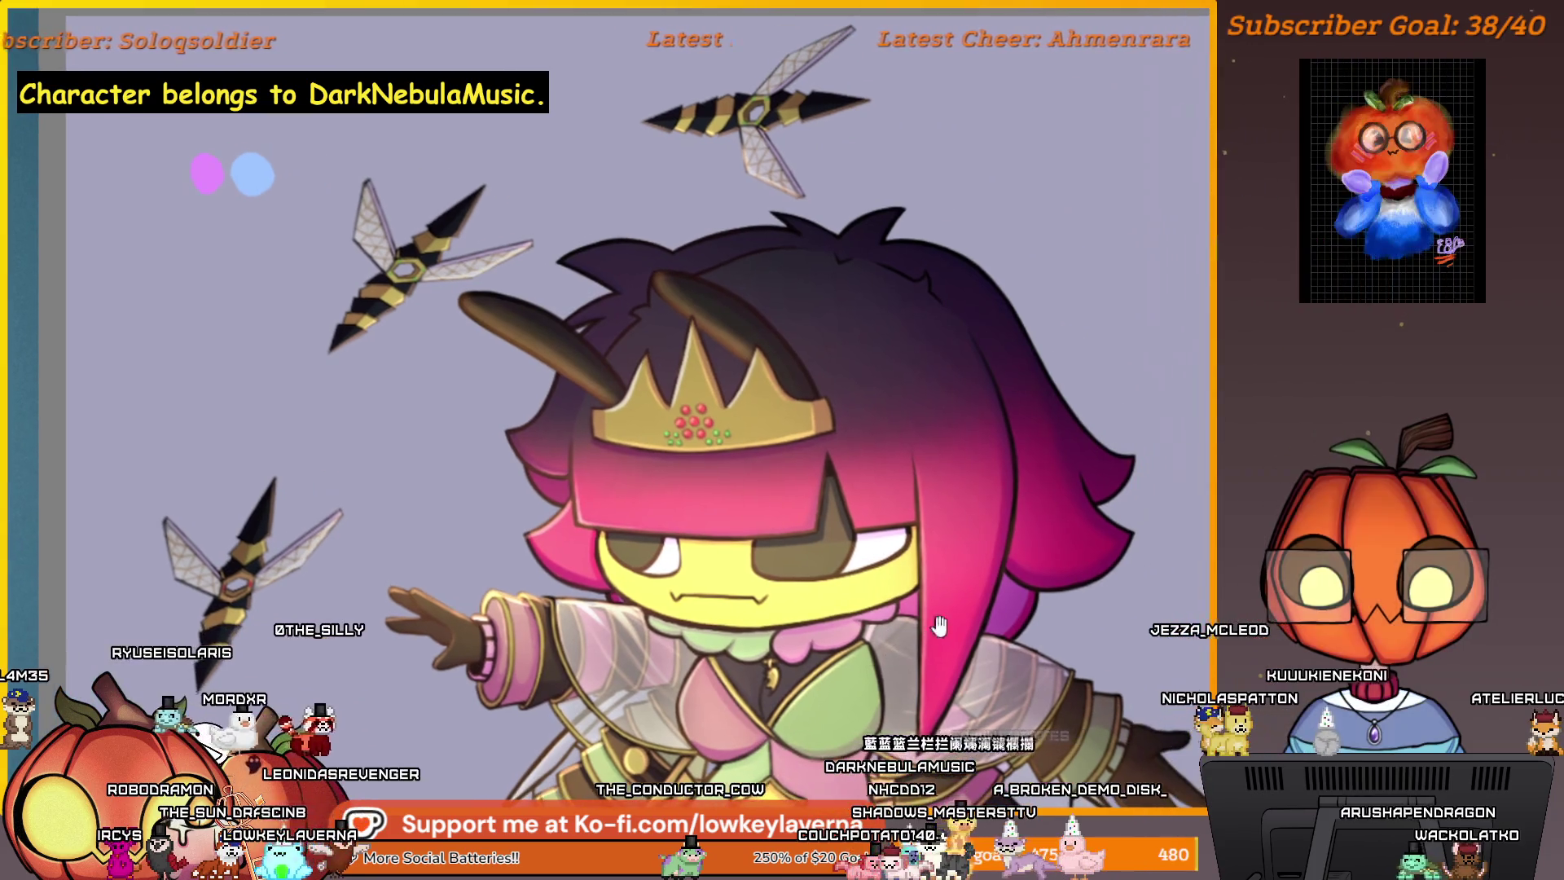
- Mirror the canvas horizontally and re-centre the flipped queen's face and crown
{"action": "key", "text": "m"}
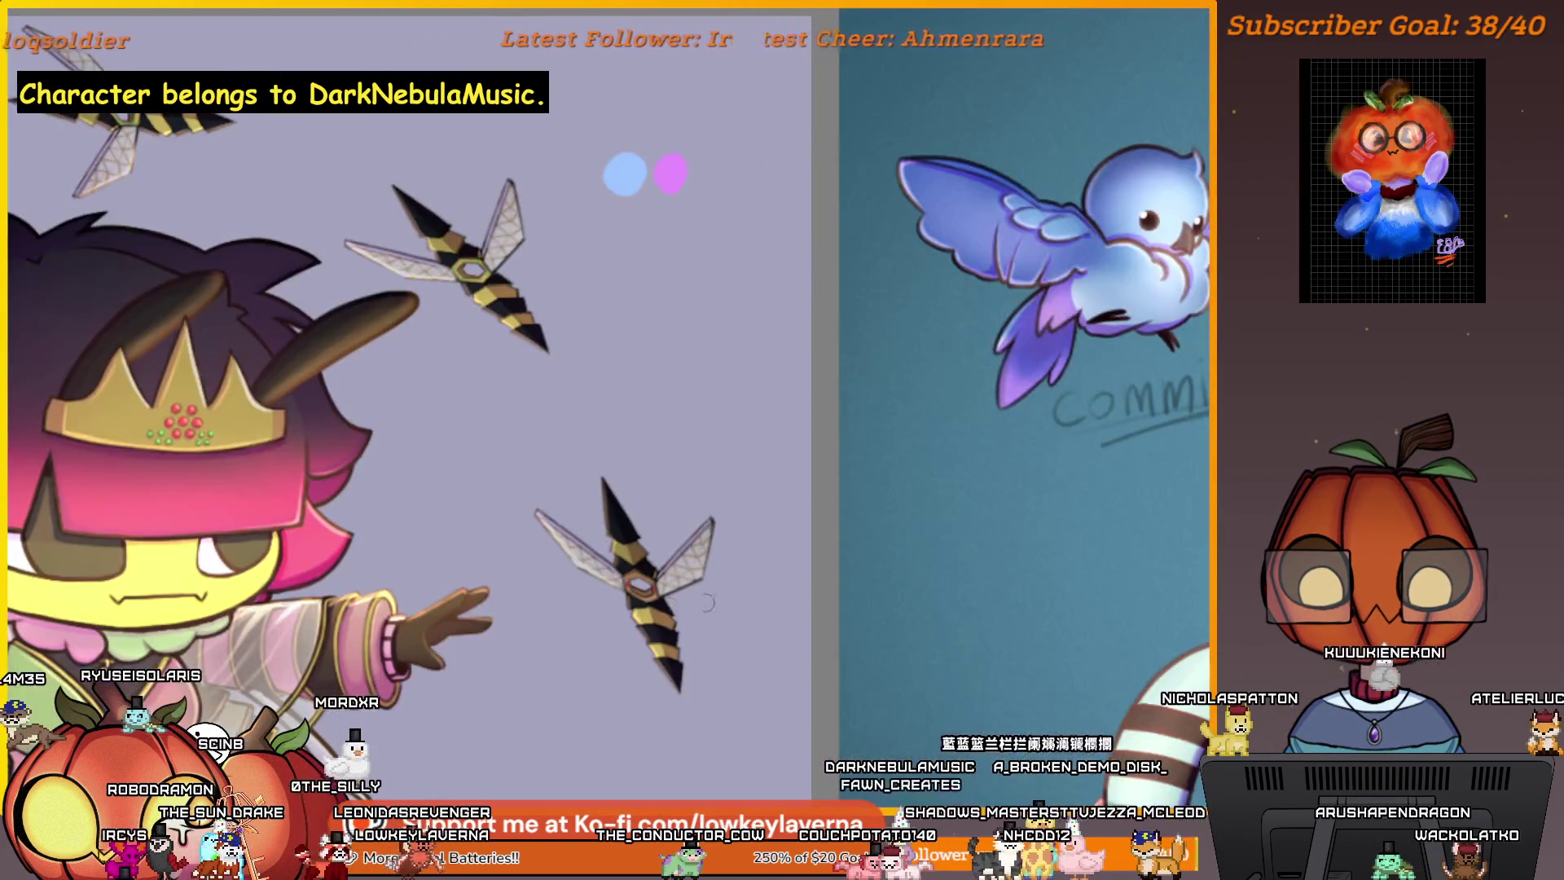
{"action": "scroll", "coordinate": [918, 586], "scroll_direction": "up", "scroll_amount": 4}
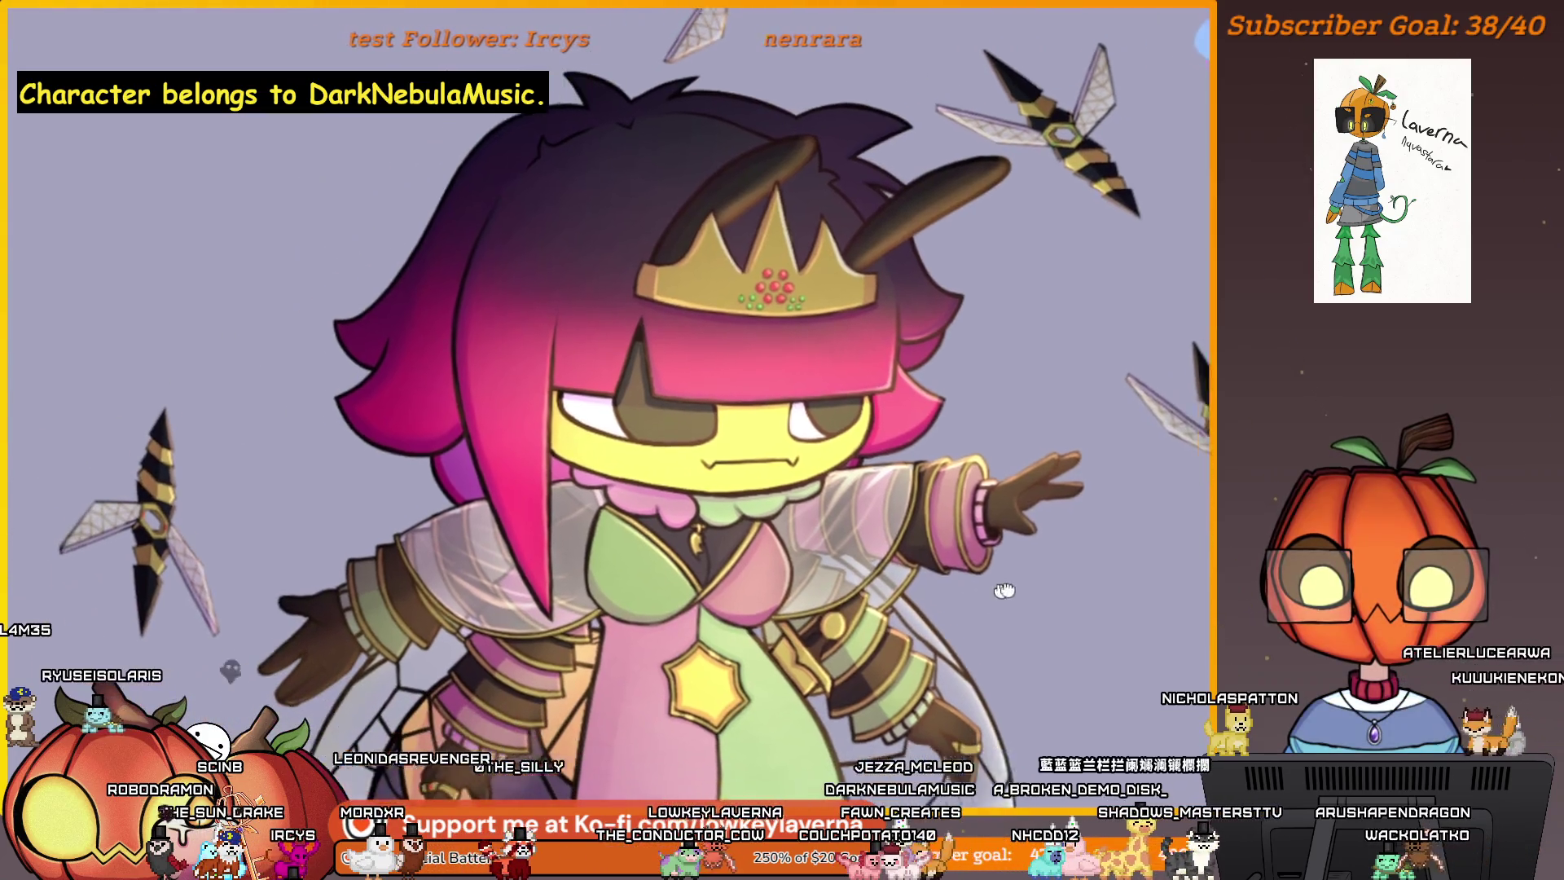
{"action": "left_click_drag", "start_coordinate": [1004, 589], "coordinate": [1064, 573]}
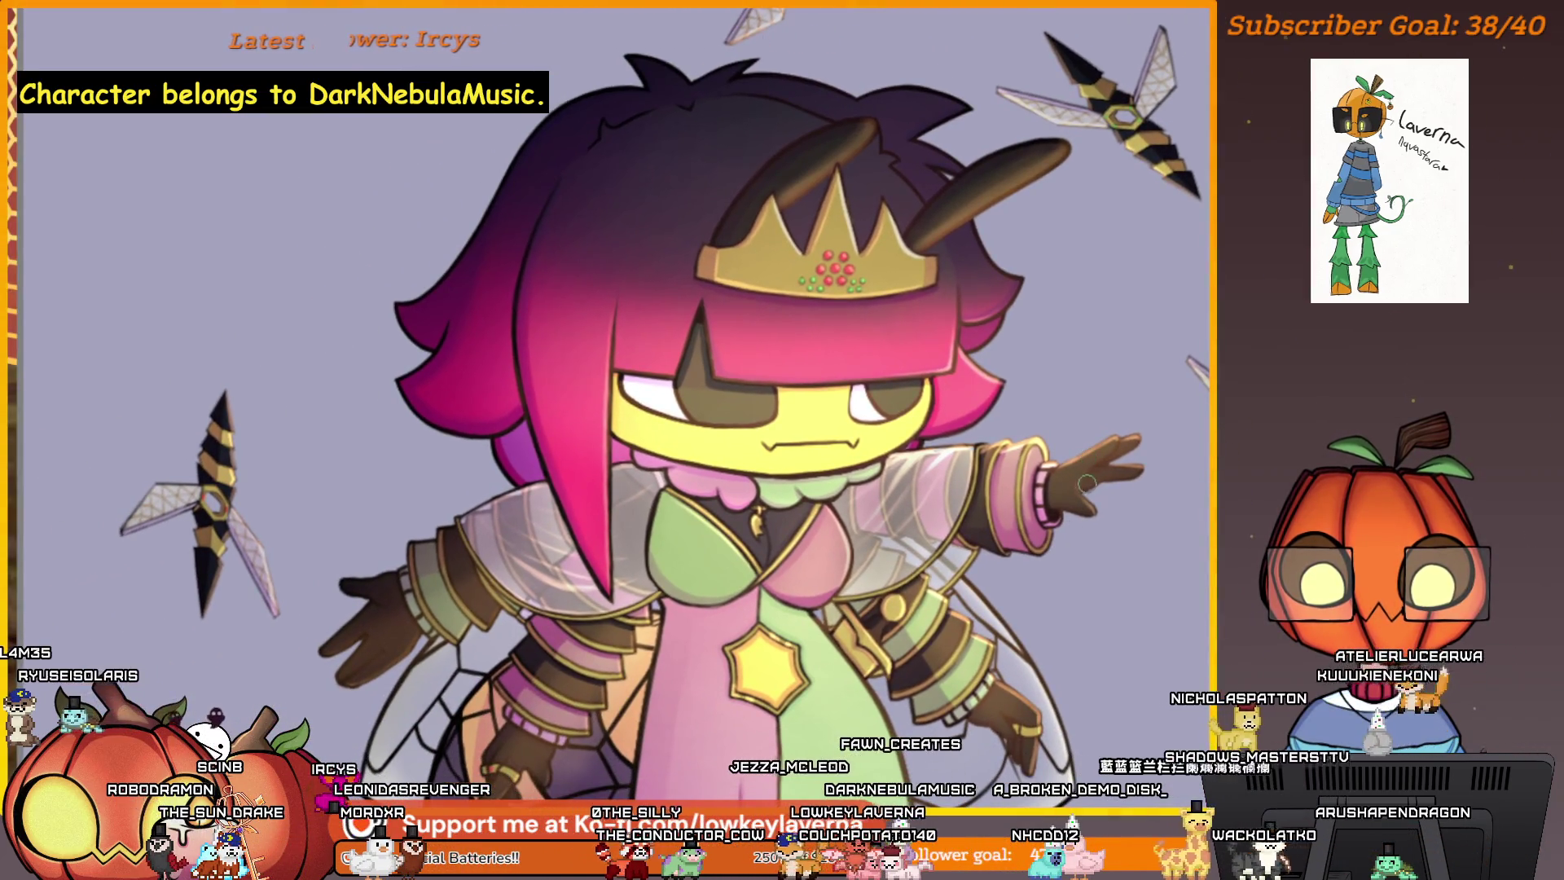
{"action": "scroll", "coordinate": [1041, 558], "scroll_direction": "up", "scroll_amount": 4}
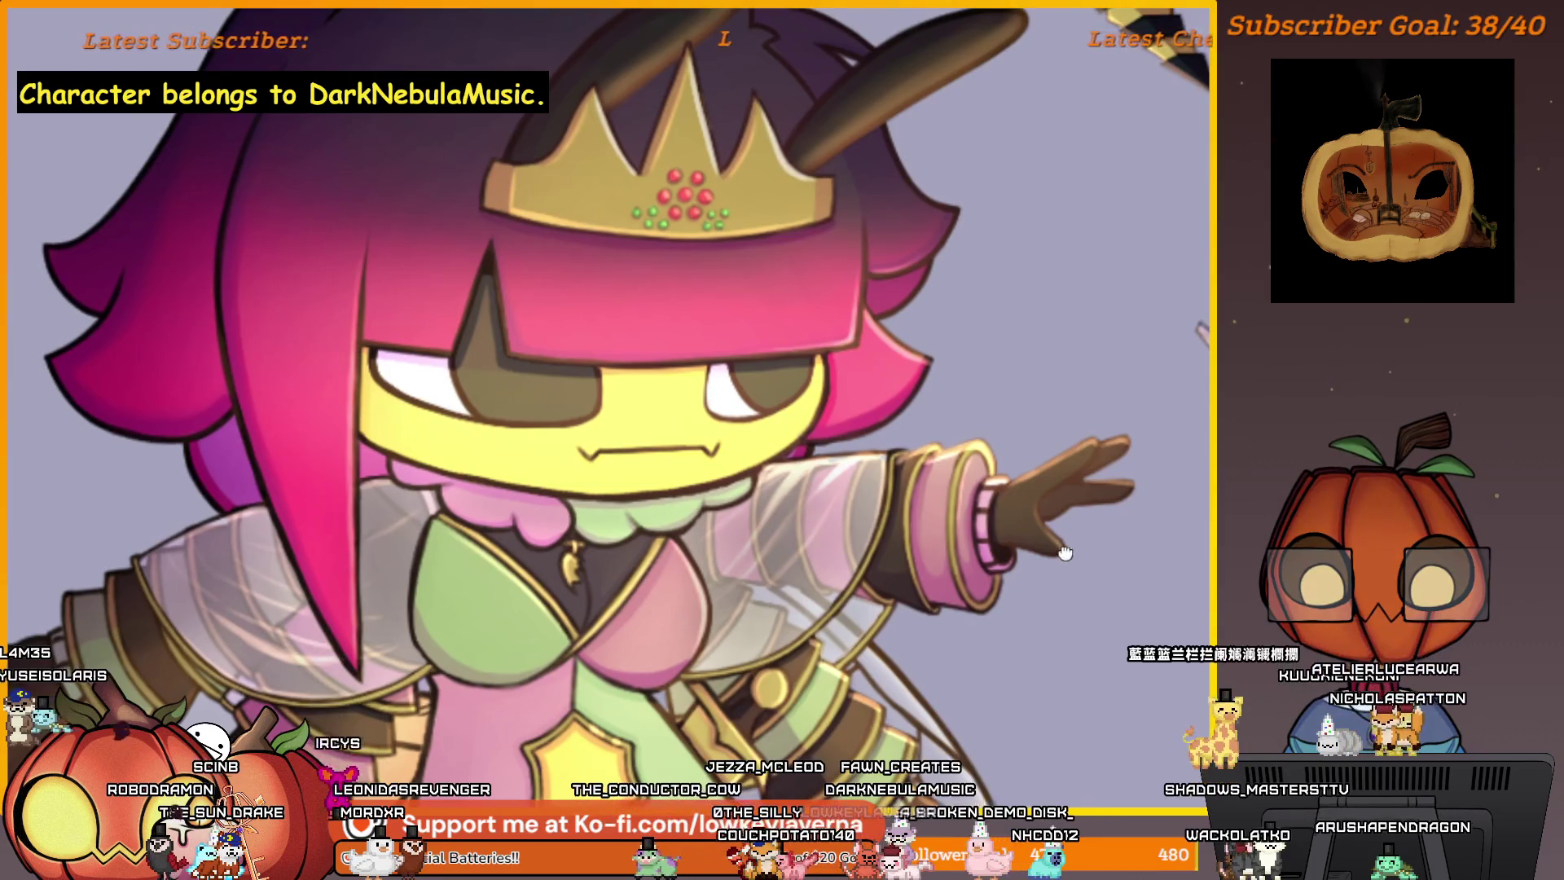
{"action": "mouse_move", "coordinate": [1056, 561]}
{"action": "left_mouse_down"}
{"action": "mouse_move", "coordinate": [1093, 531]}
{"action": "mouse_move", "coordinate": [1094, 463]}
{"action": "left_mouse_up"}
{"action": "scroll", "coordinate": [1112, 492], "scroll_direction": "down", "scroll_amount": 3}
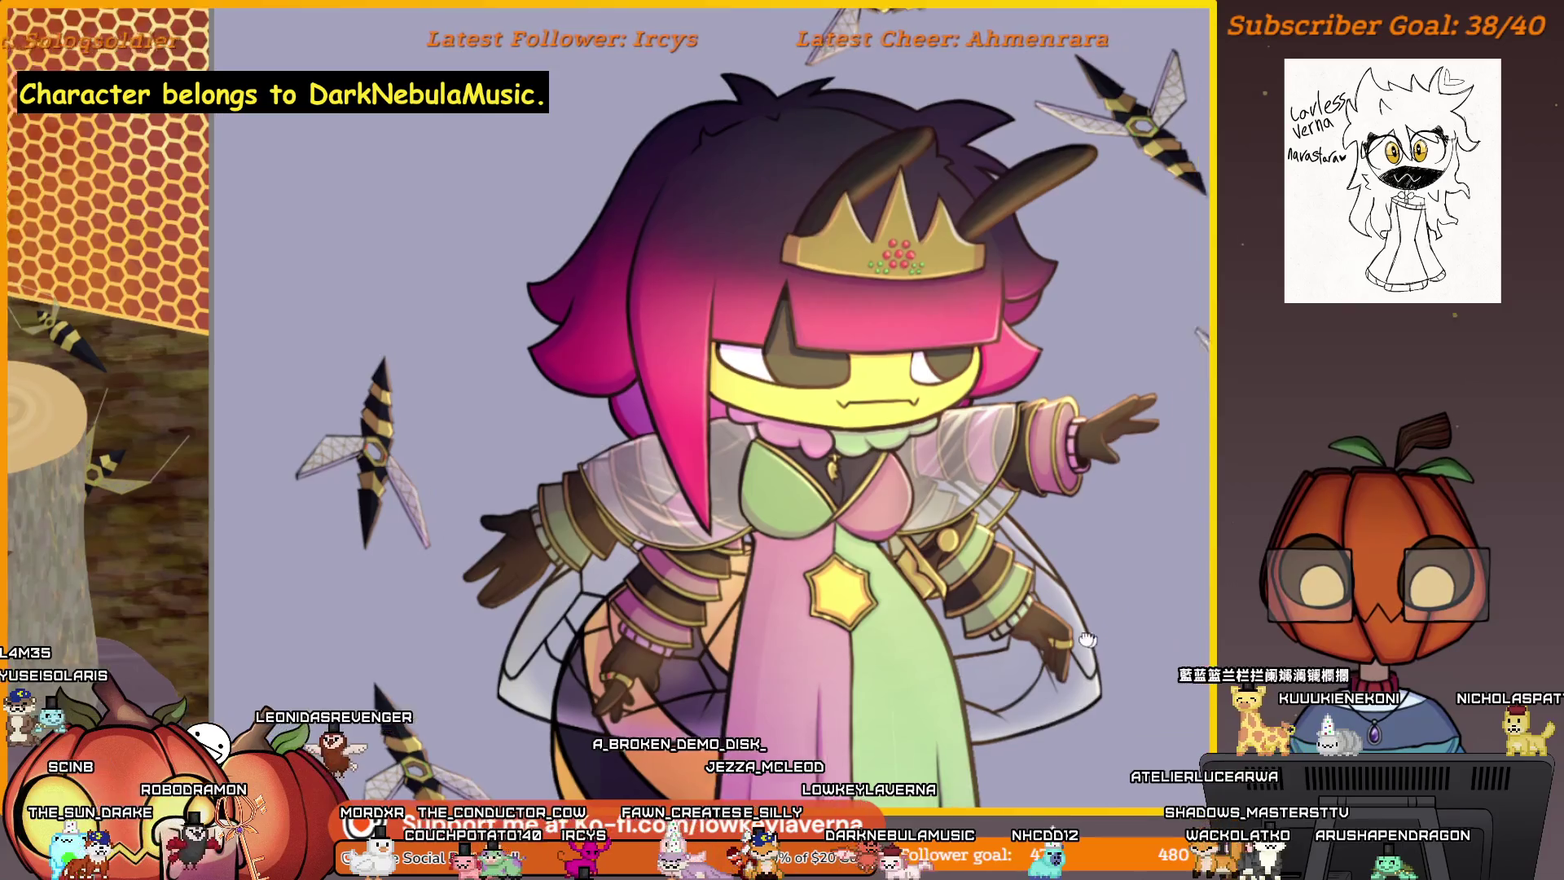
{"action": "scroll", "coordinate": [1093, 462], "scroll_direction": "up", "scroll_amount": 1}
{"action": "scroll", "coordinate": [1075, 469], "scroll_direction": "down", "scroll_amount": 5}
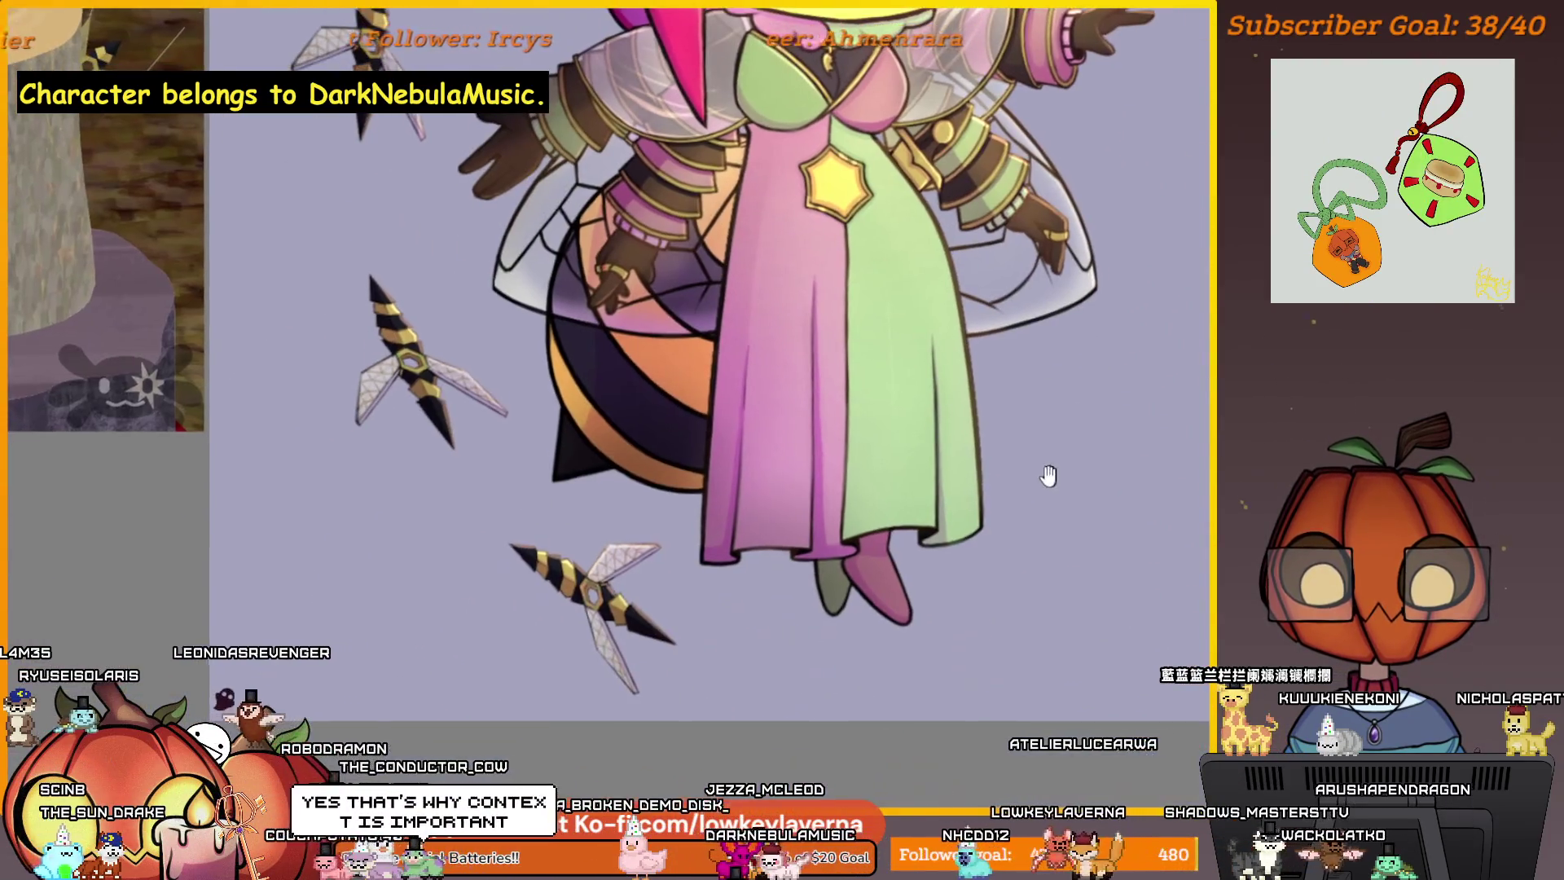
{"action": "scroll", "coordinate": [744, 622], "scroll_direction": "up", "scroll_amount": 3}
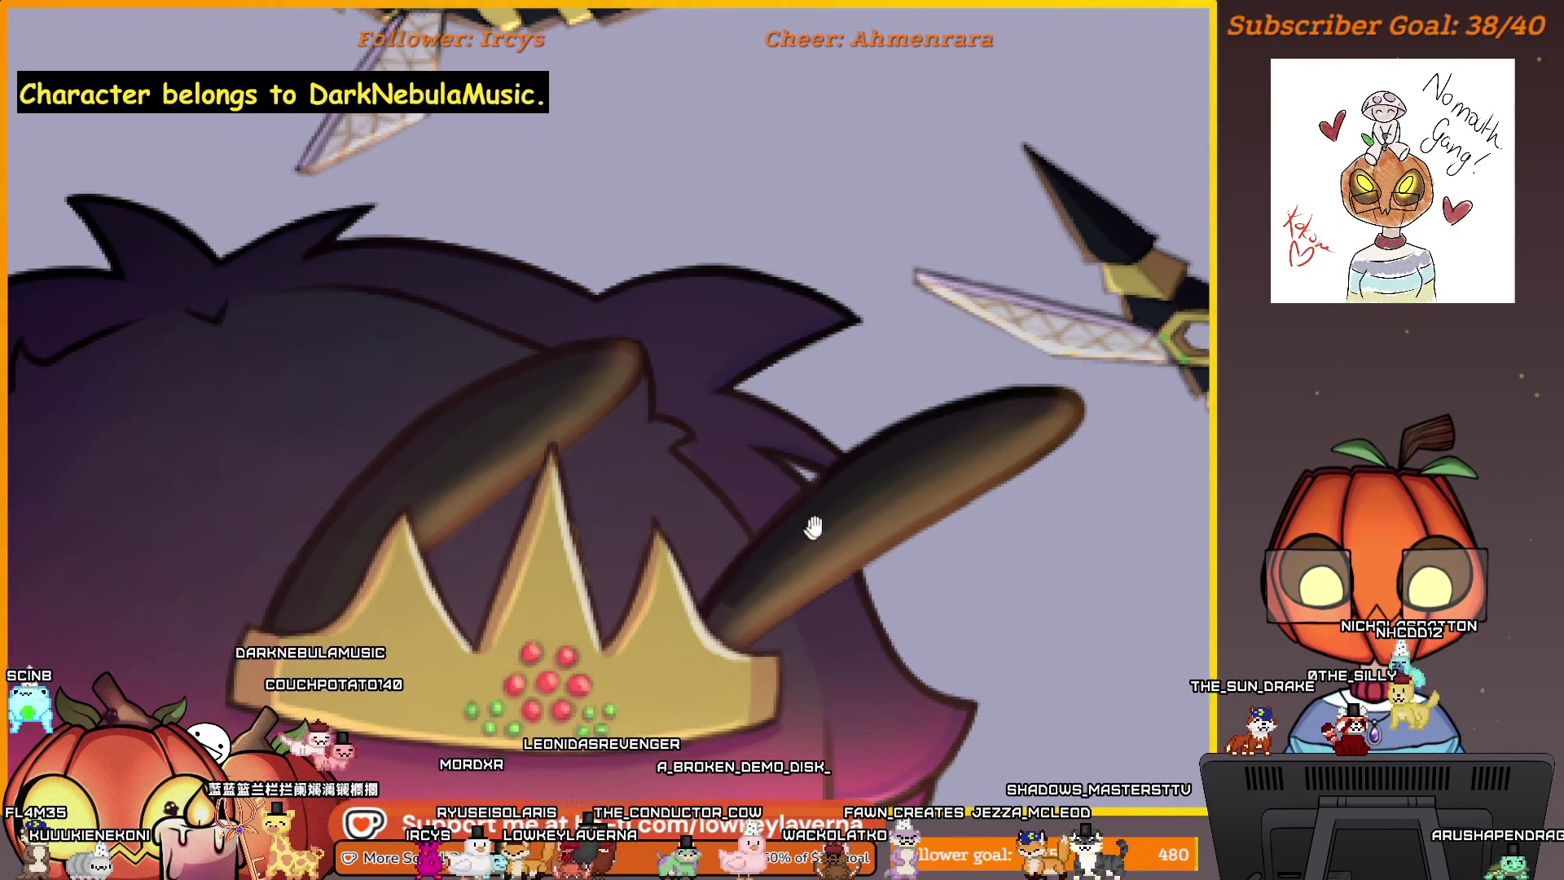
- Nudge and zoom the view over the queen's crown and horns
{"action": "left_click_drag", "start_coordinate": [813, 528], "coordinate": [796, 538]}
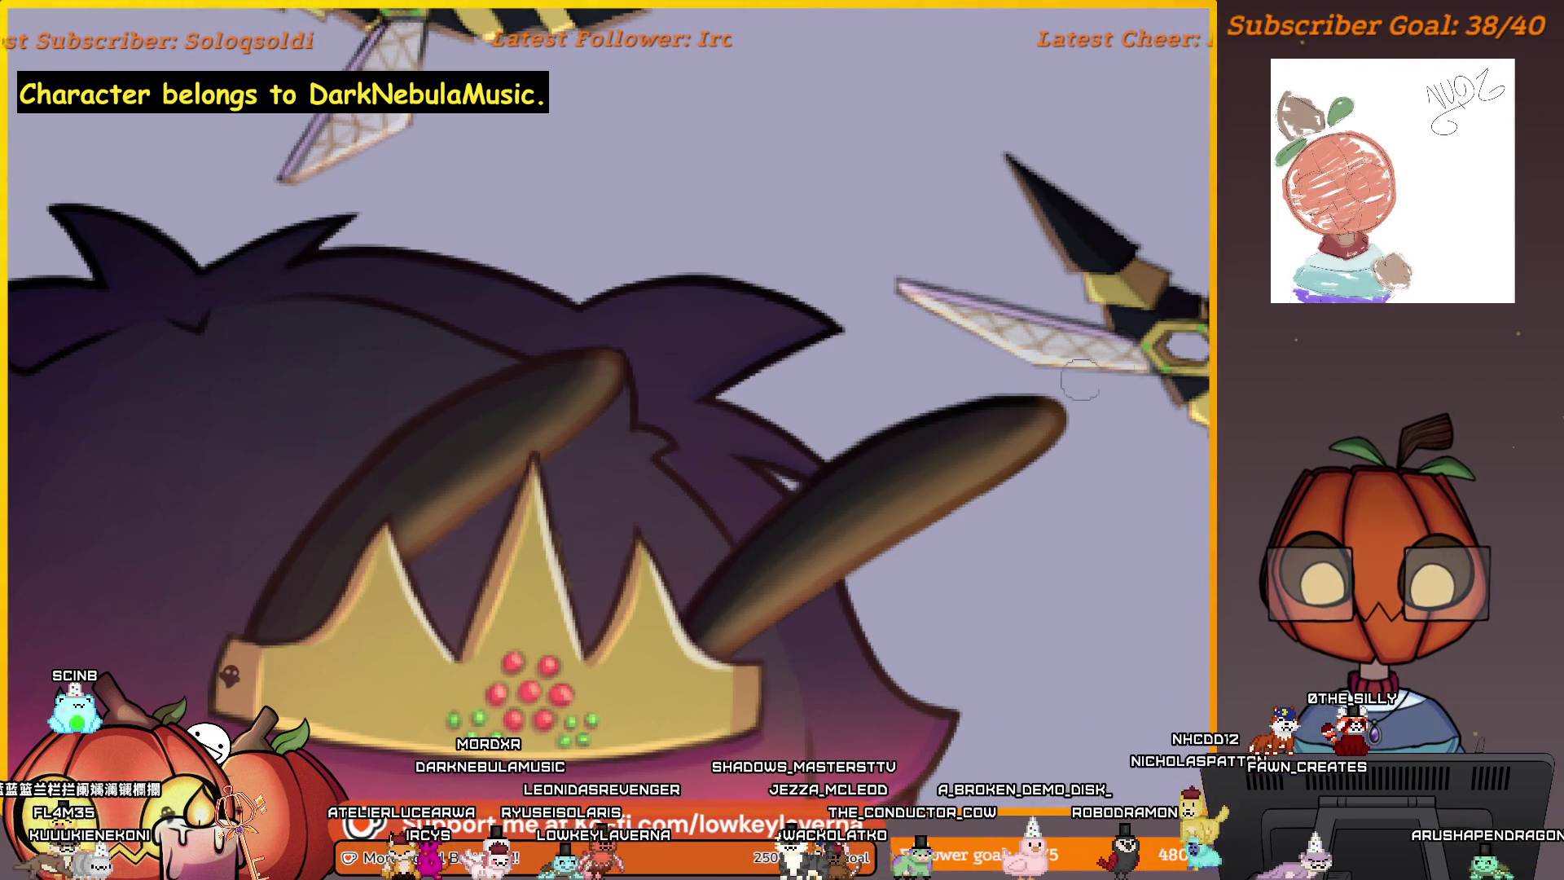
{"action": "scroll", "coordinate": [877, 523], "scroll_direction": "down", "scroll_amount": 3}
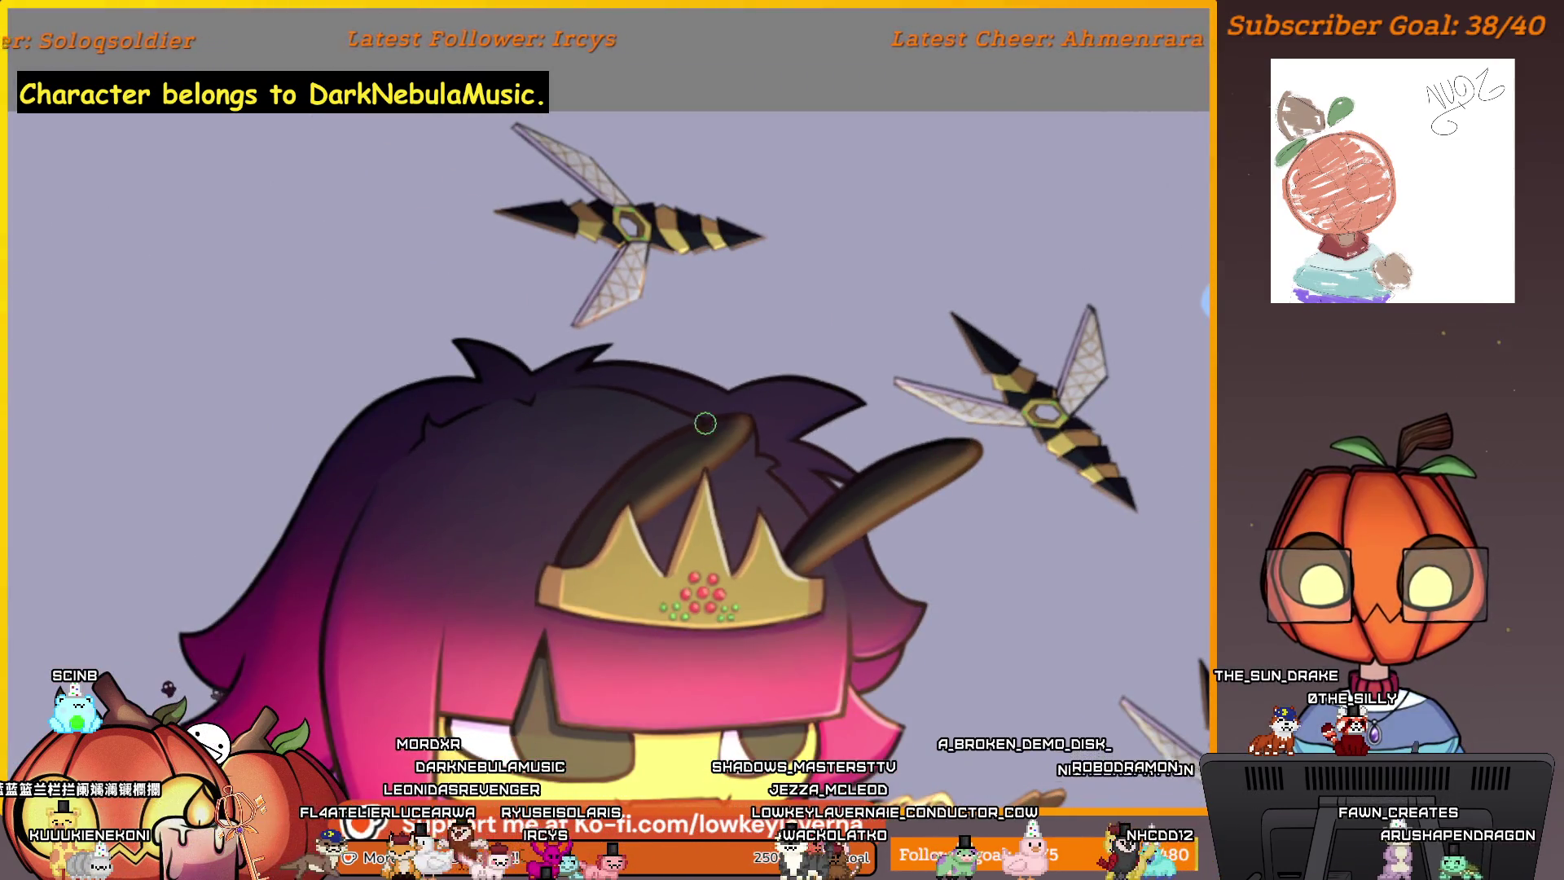
{"action": "scroll", "coordinate": [708, 408], "scroll_direction": "up", "scroll_amount": 3}
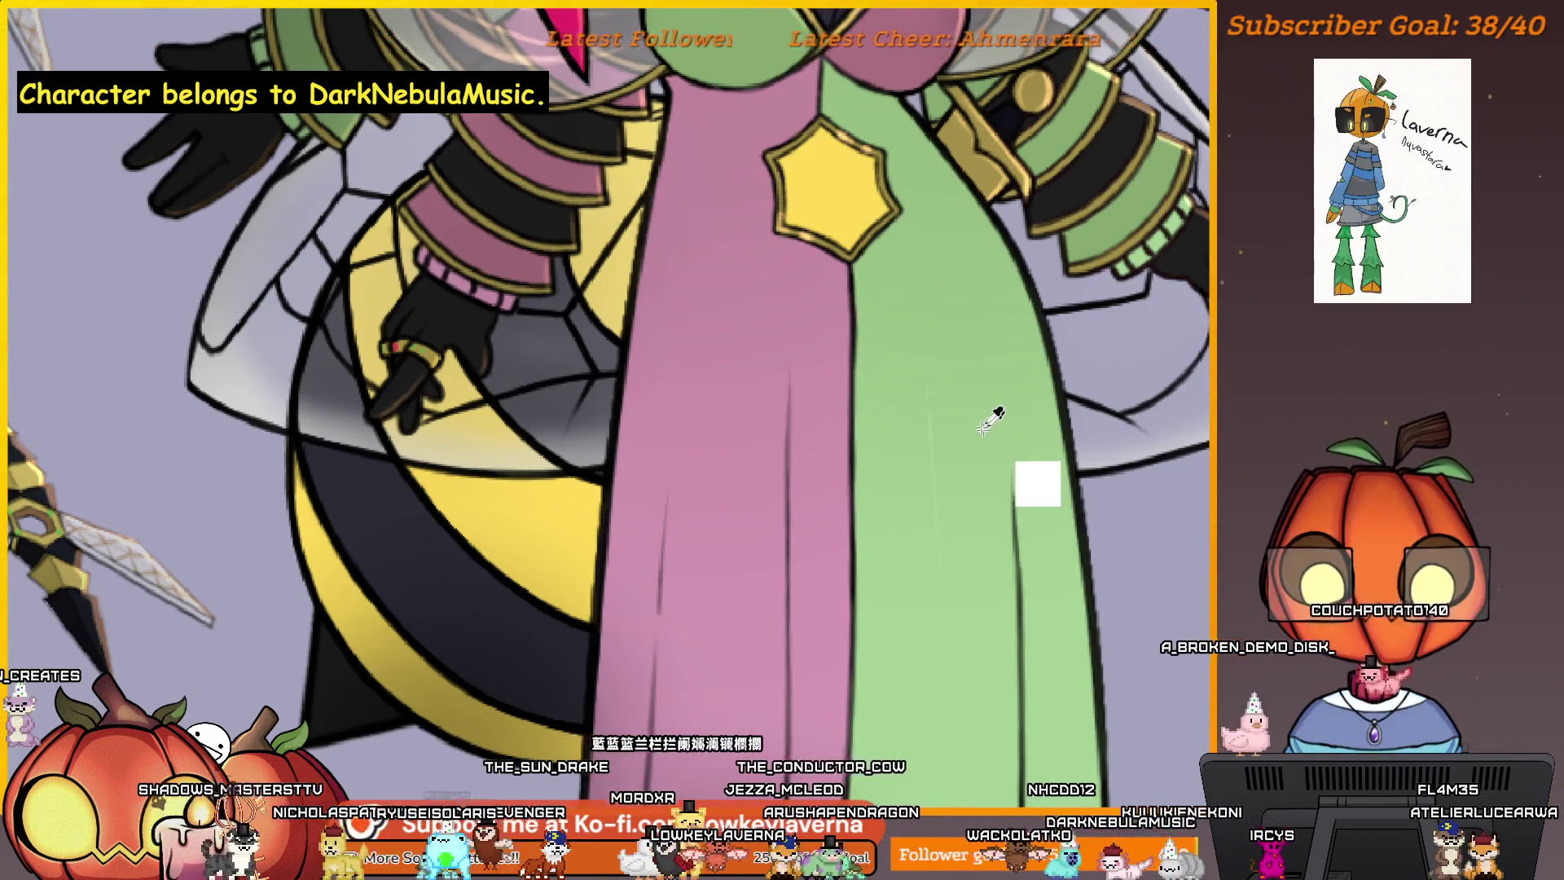
- Fill the robe's green half with lighter green, undoing and redoing to compare
{"action": "mouse_move", "coordinate": [1061, 719]}
{"action": "left_mouse_down"}
{"action": "mouse_move", "coordinate": [1131, 704]}
{"action": "mouse_move", "coordinate": [1094, 697]}
{"action": "mouse_move", "coordinate": [1090, 768]}
{"action": "left_mouse_up"}
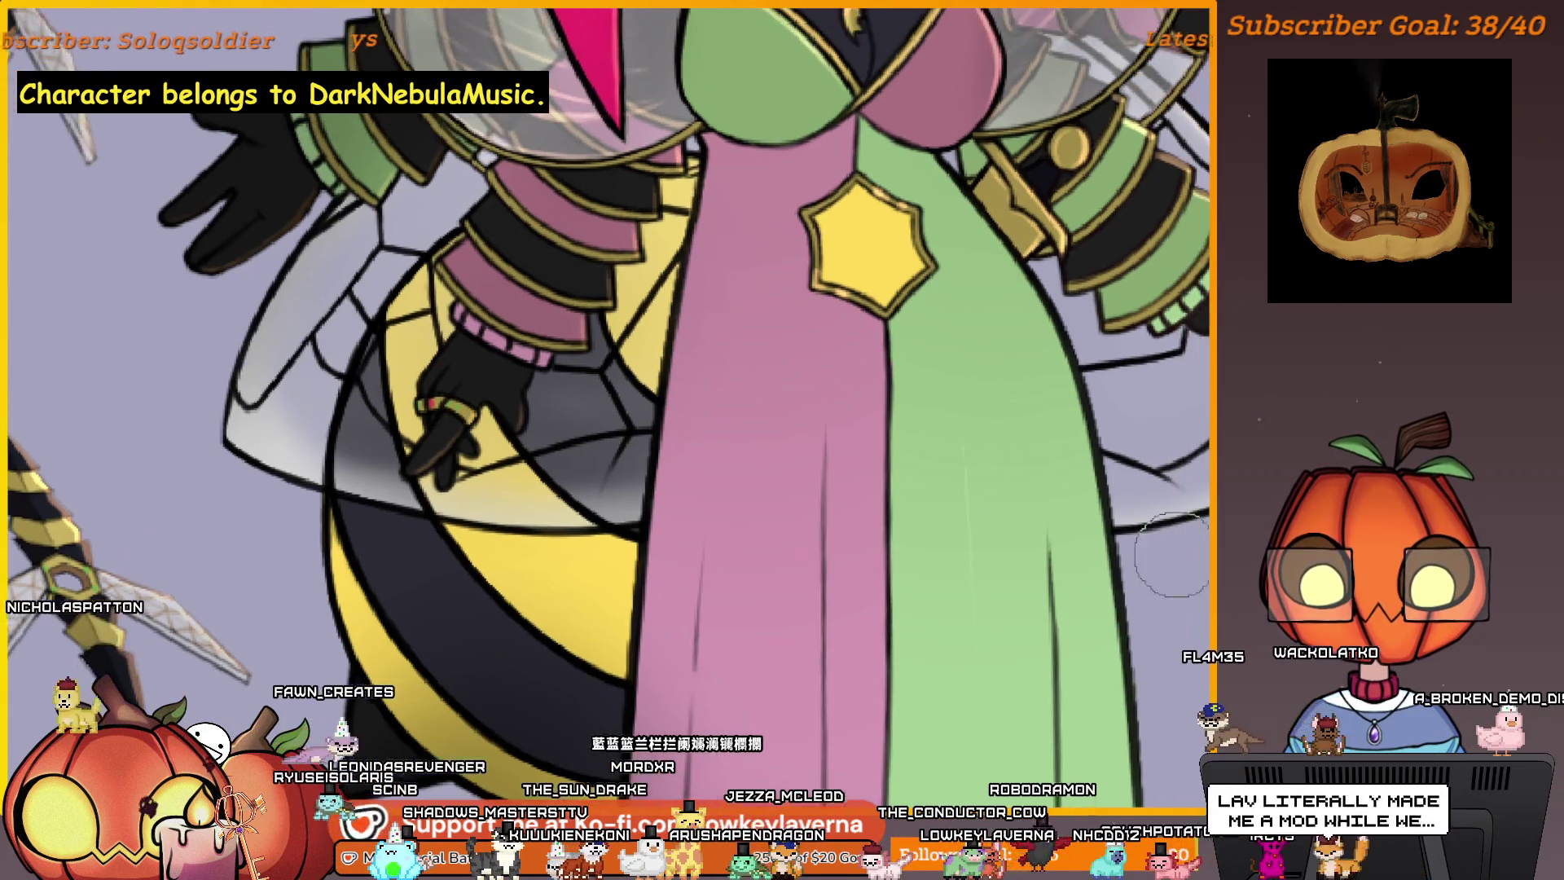
{"action": "left_click_drag", "start_coordinate": [1047, 472], "coordinate": [1015, 513]}
{"action": "left_click", "coordinate": [1061, 527]}
{"action": "key", "text": "ctrl+z"}
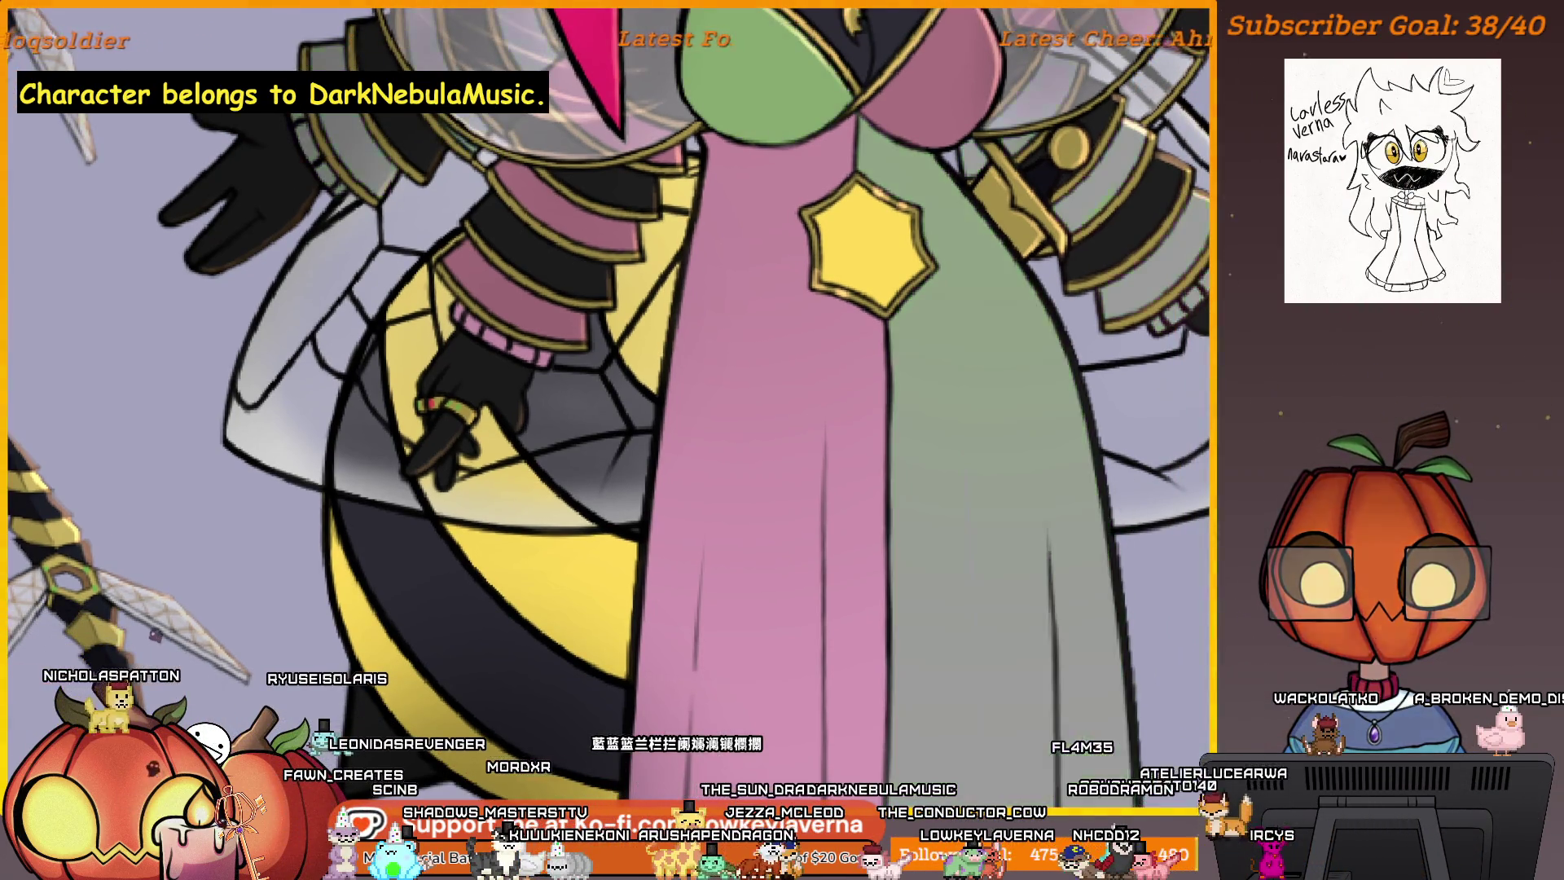
{"action": "key", "text": "ctrl+y"}
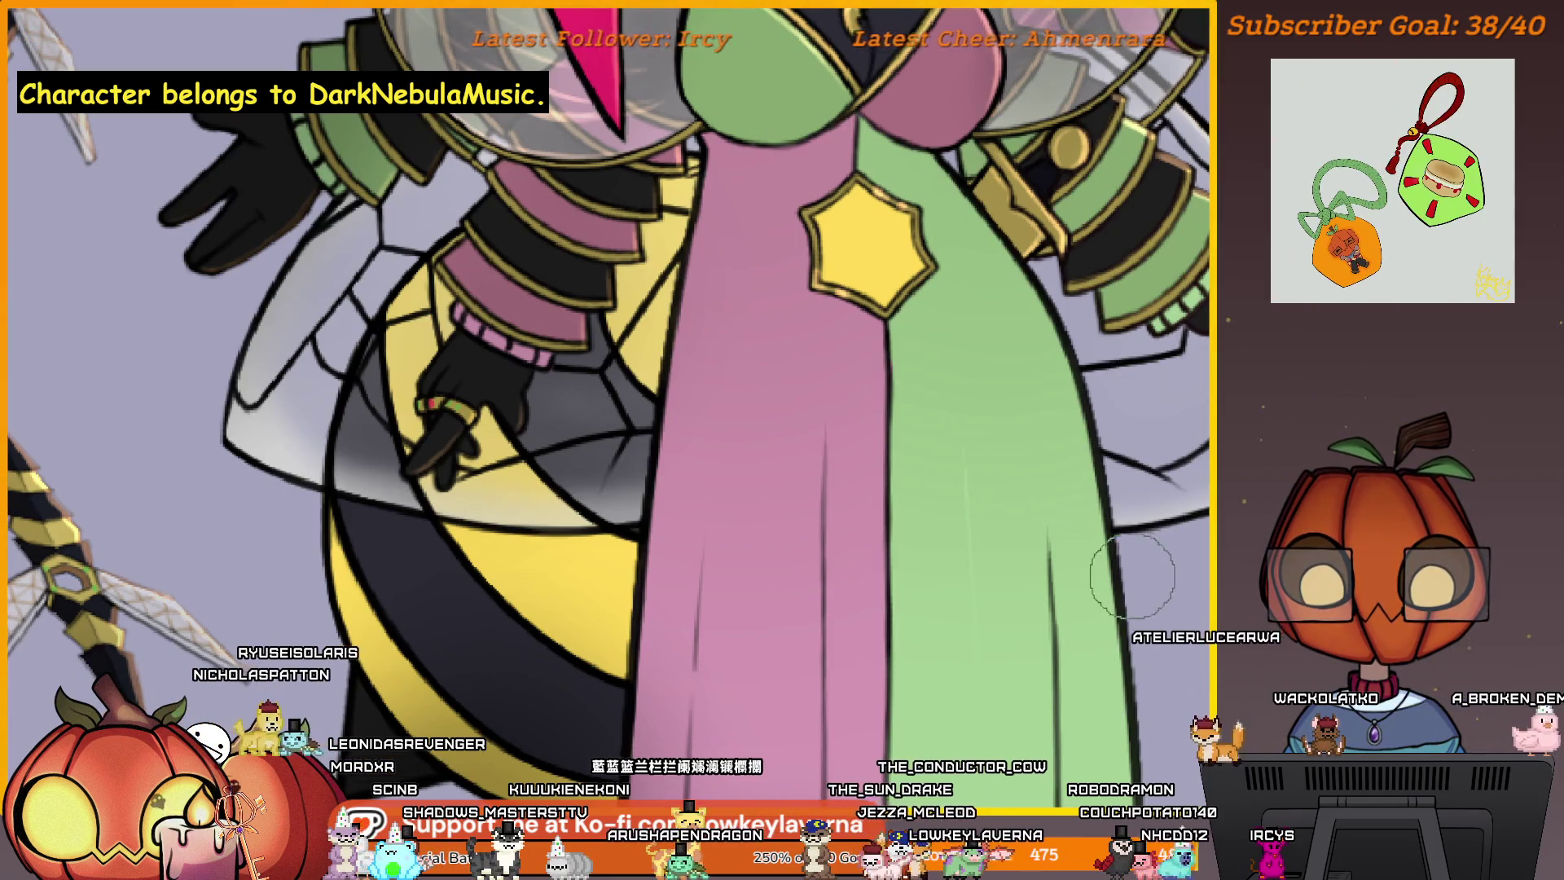
- Pan and zoom around the robe to check the flat lighter-green fill
{"action": "mouse_move", "coordinate": [978, 592]}
{"action": "left_mouse_down"}
{"action": "mouse_move", "coordinate": [1057, 565]}
{"action": "mouse_move", "coordinate": [1014, 341]}
{"action": "left_mouse_up"}
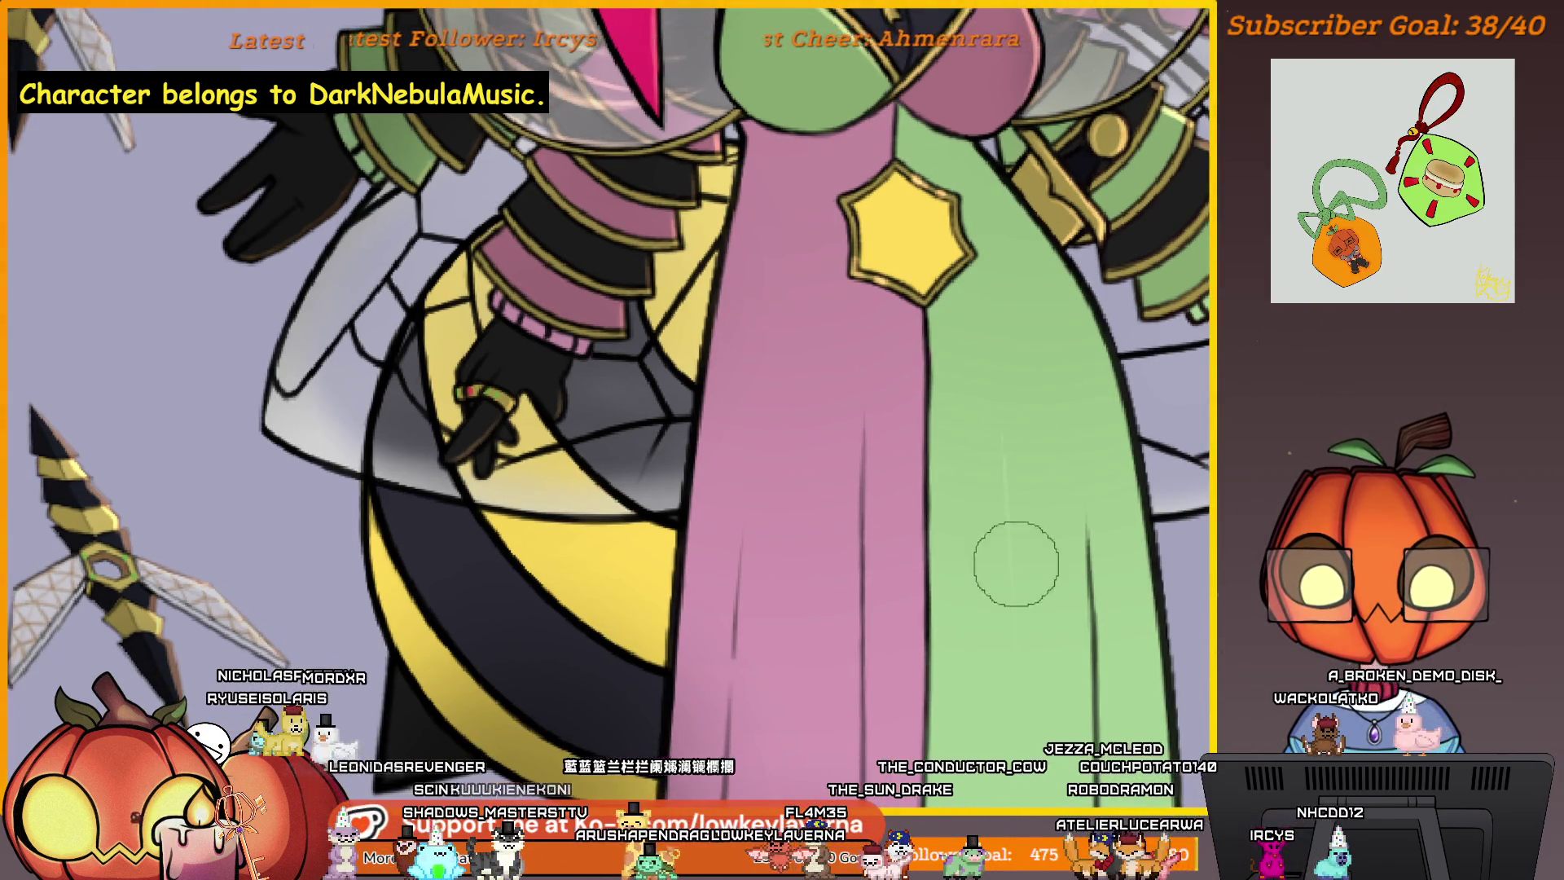
{"action": "scroll", "coordinate": [1032, 535], "scroll_direction": "up", "scroll_amount": 2}
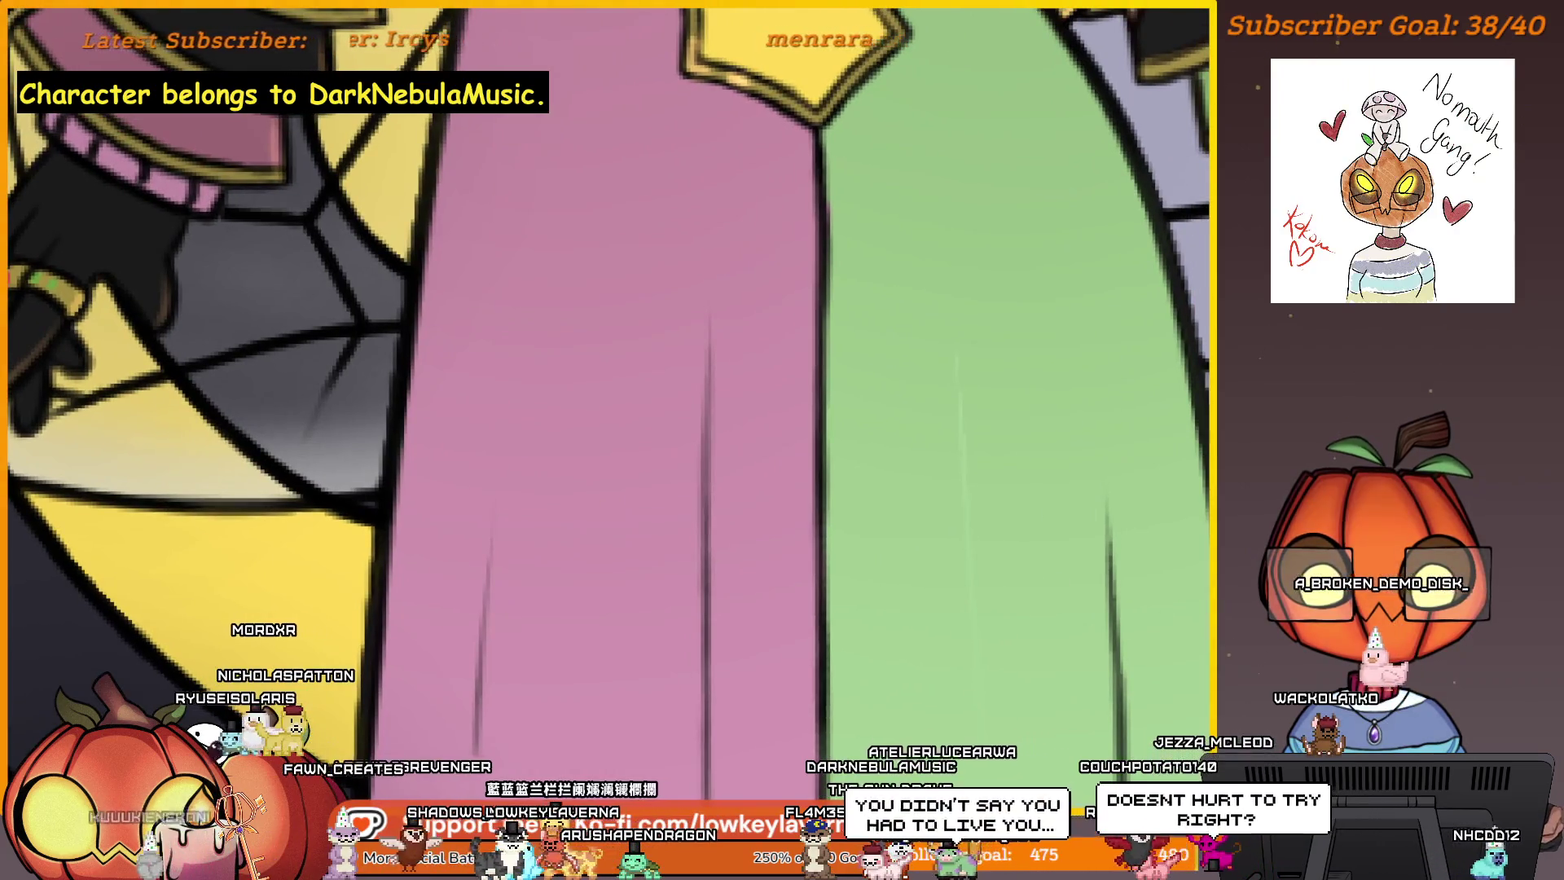
{"action": "scroll", "coordinate": [1015, 436], "scroll_direction": "down", "scroll_amount": 1}
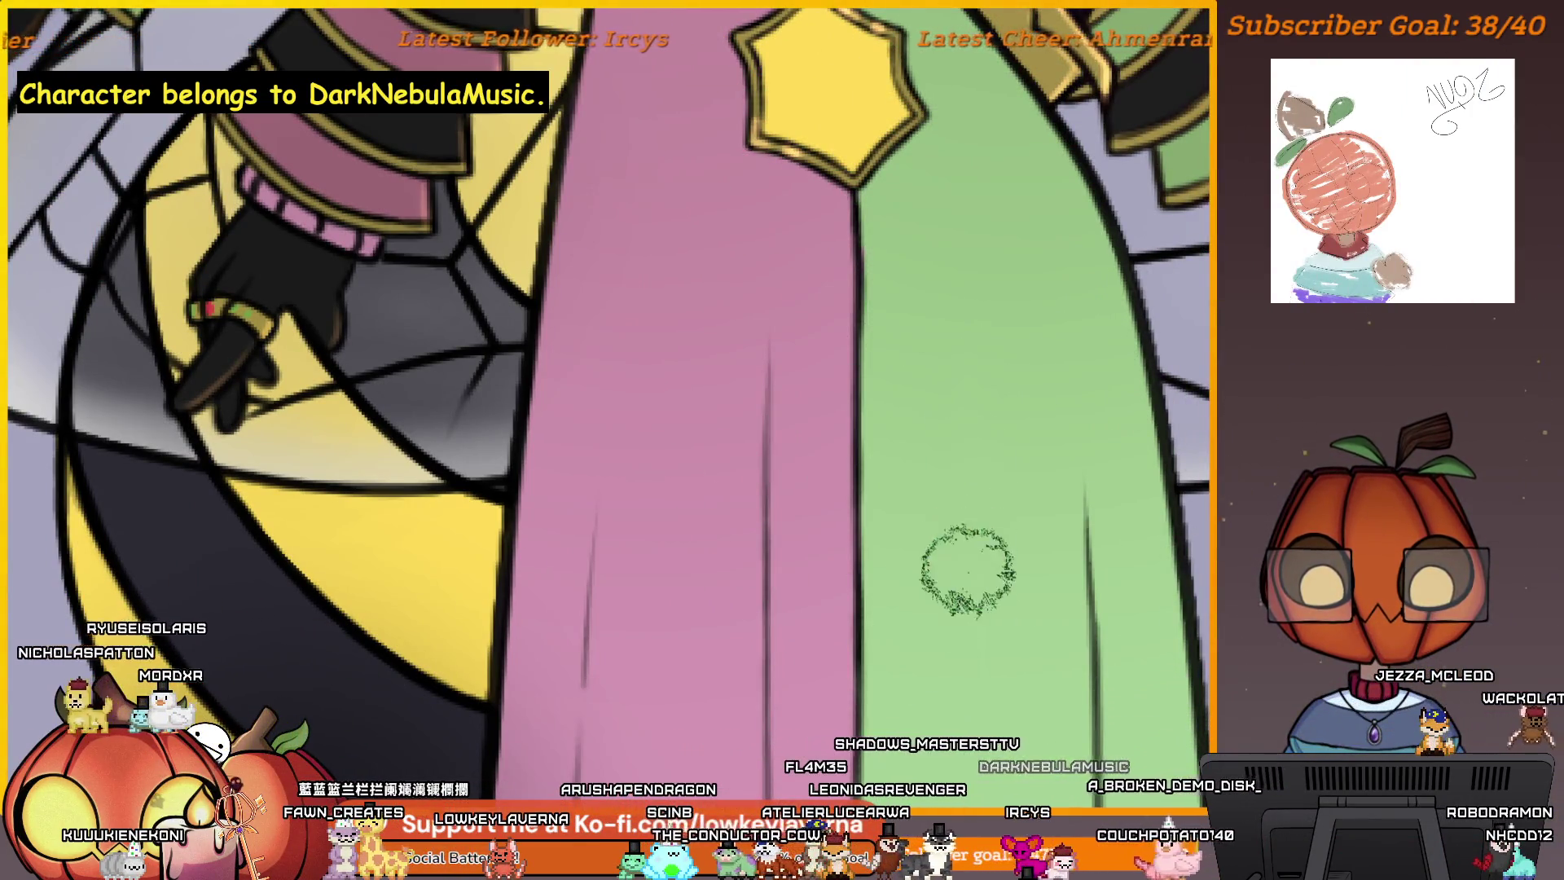
{"action": "scroll", "coordinate": [978, 454], "scroll_direction": "down", "scroll_amount": 3}
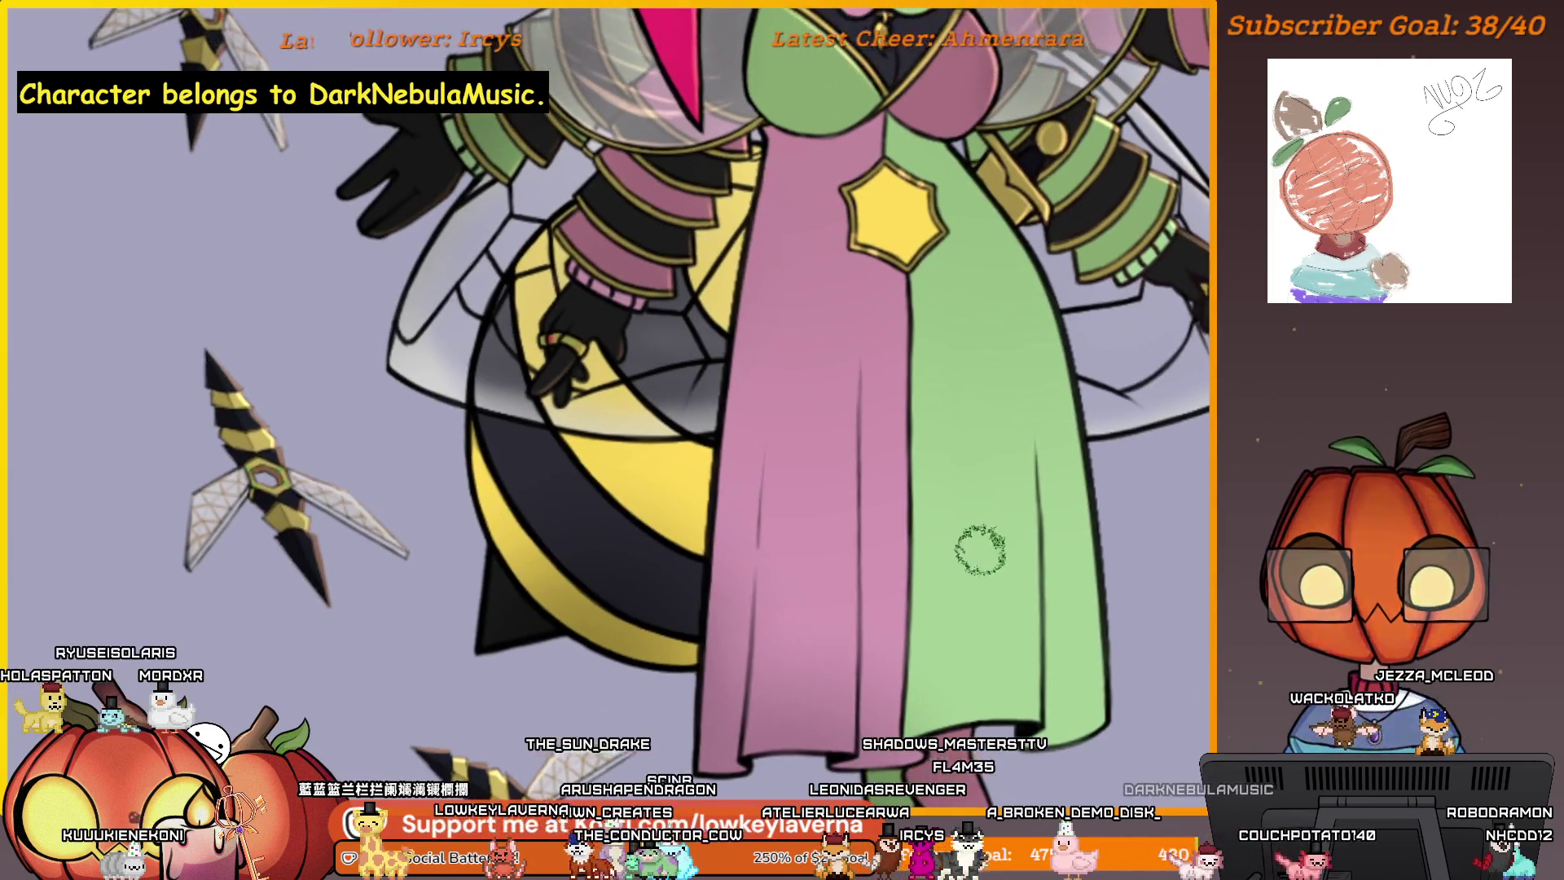
{"action": "scroll", "coordinate": [1078, 539], "scroll_direction": "right", "scroll_amount": 3}
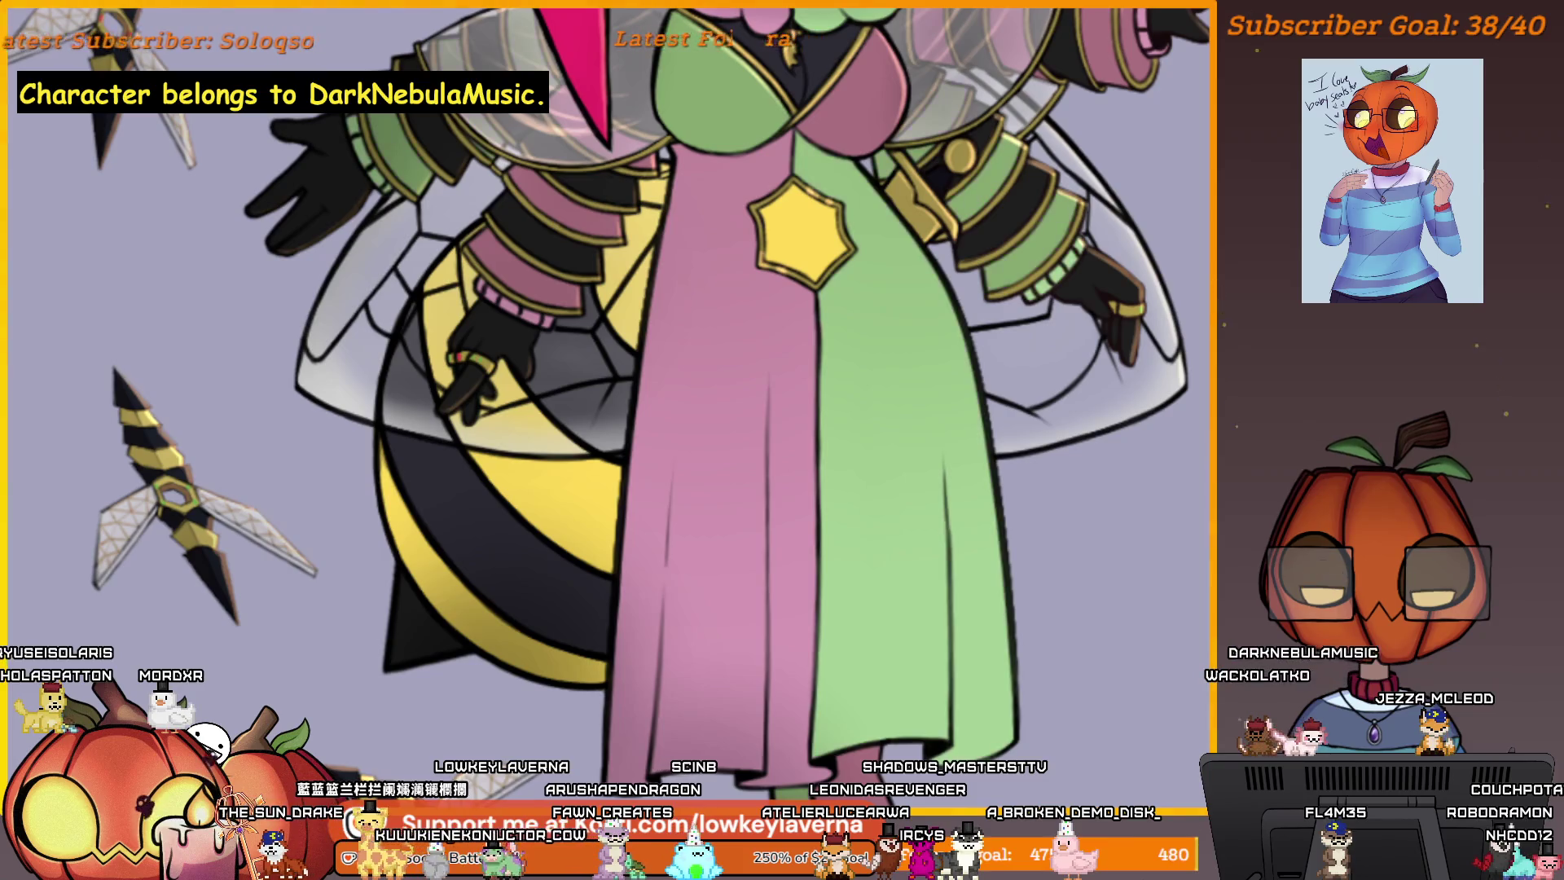
{"action": "scroll", "coordinate": [1103, 522], "scroll_direction": "up", "scroll_amount": 1}
{"action": "scroll", "coordinate": [1103, 522], "scroll_direction": "down", "scroll_amount": 2}
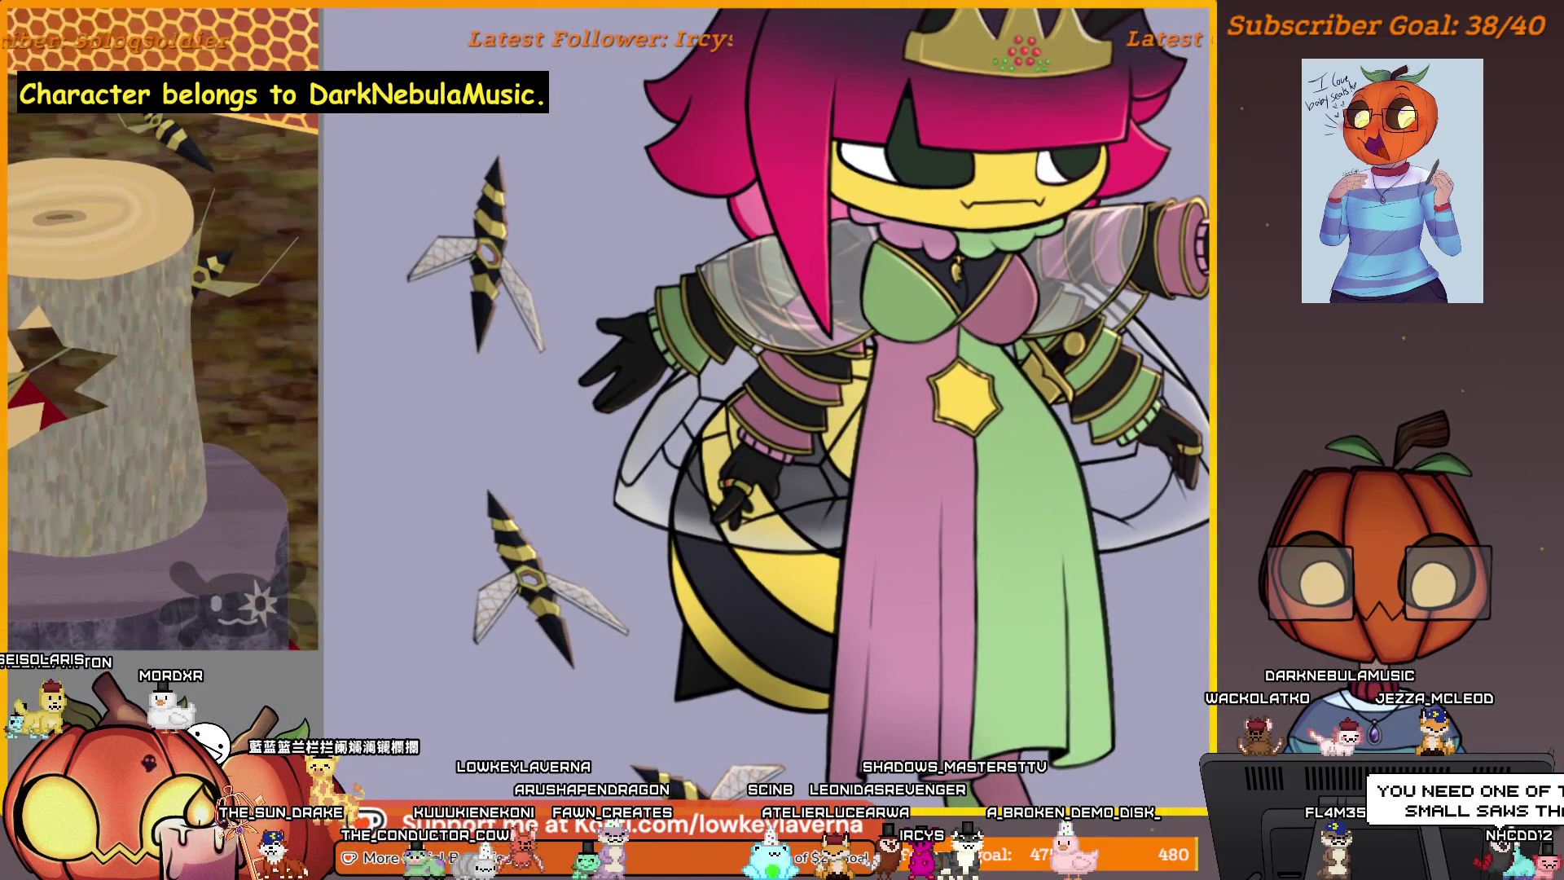
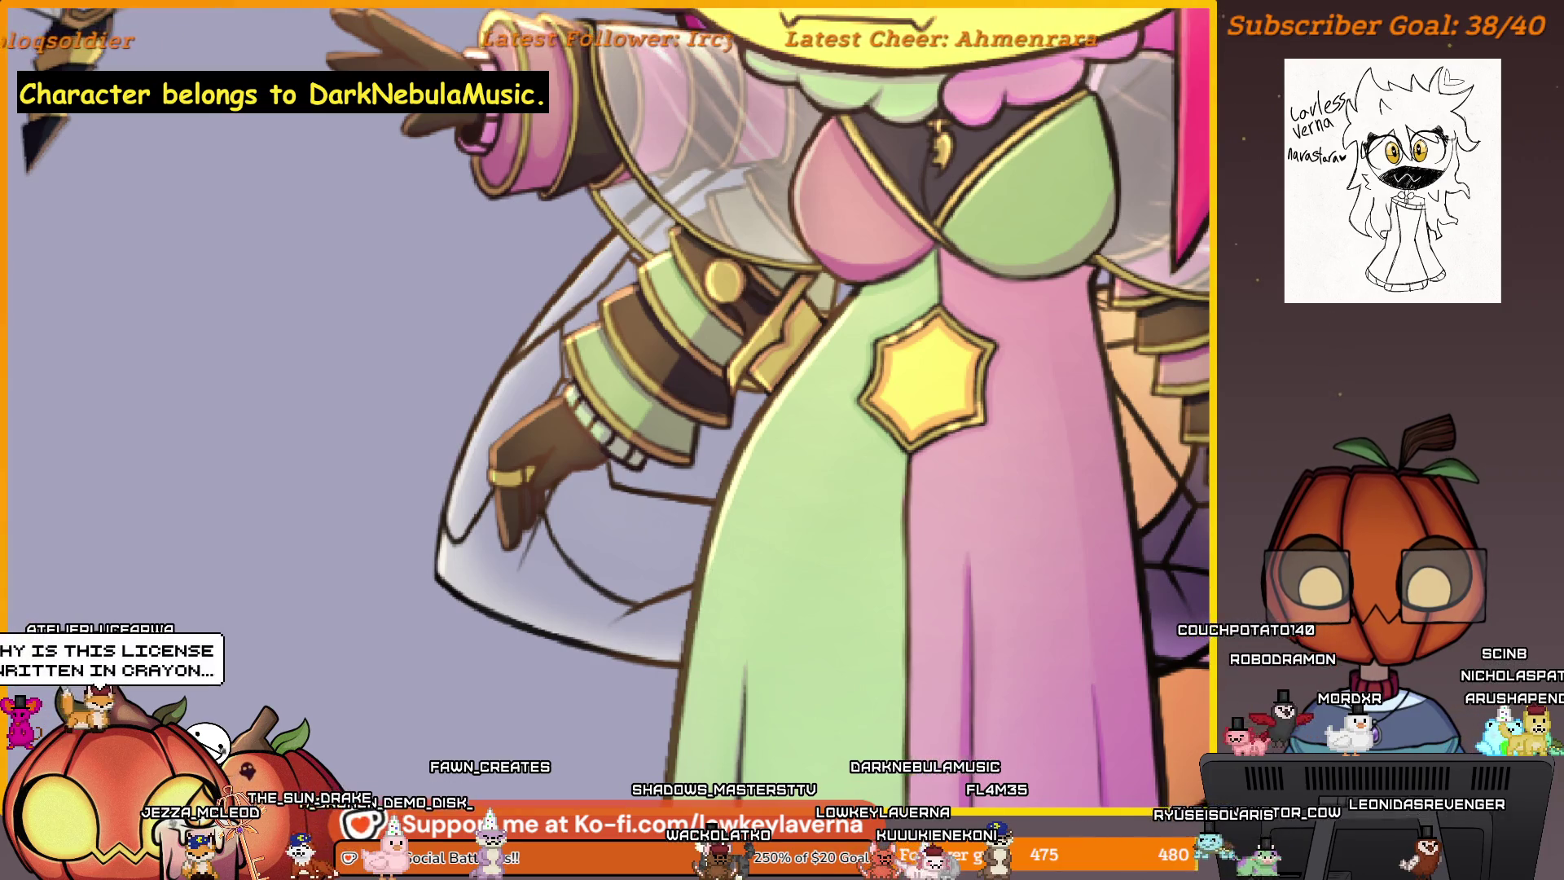
- Zoom and pan the board until the crowned bee and the green-haired bee are both in view
{"action": "left_click", "coordinate": [941, 369]}
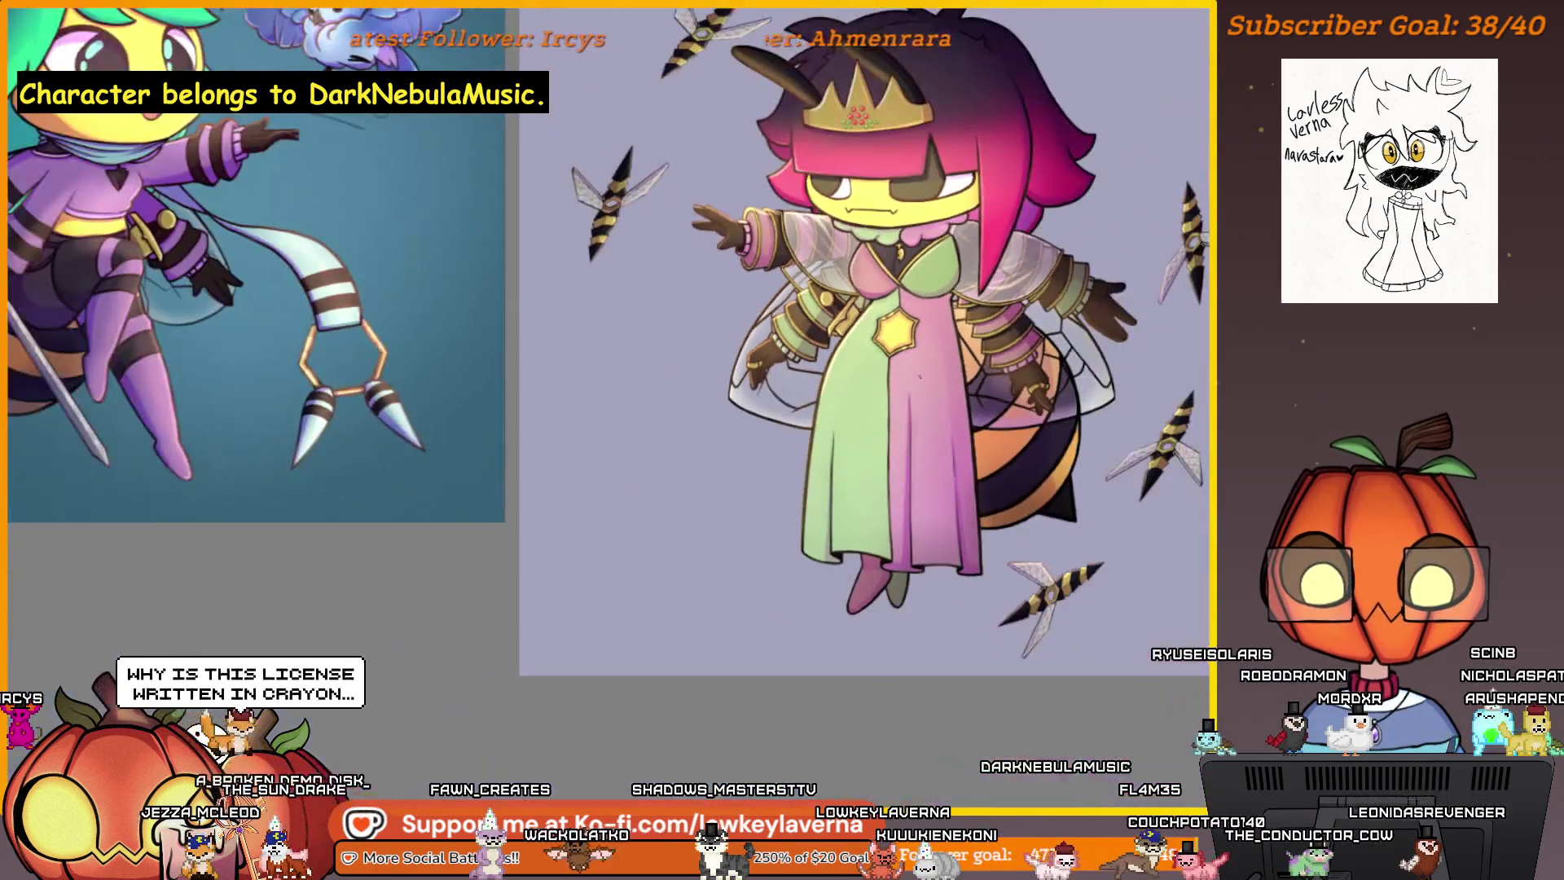
{"action": "left_click", "coordinate": [941, 369]}
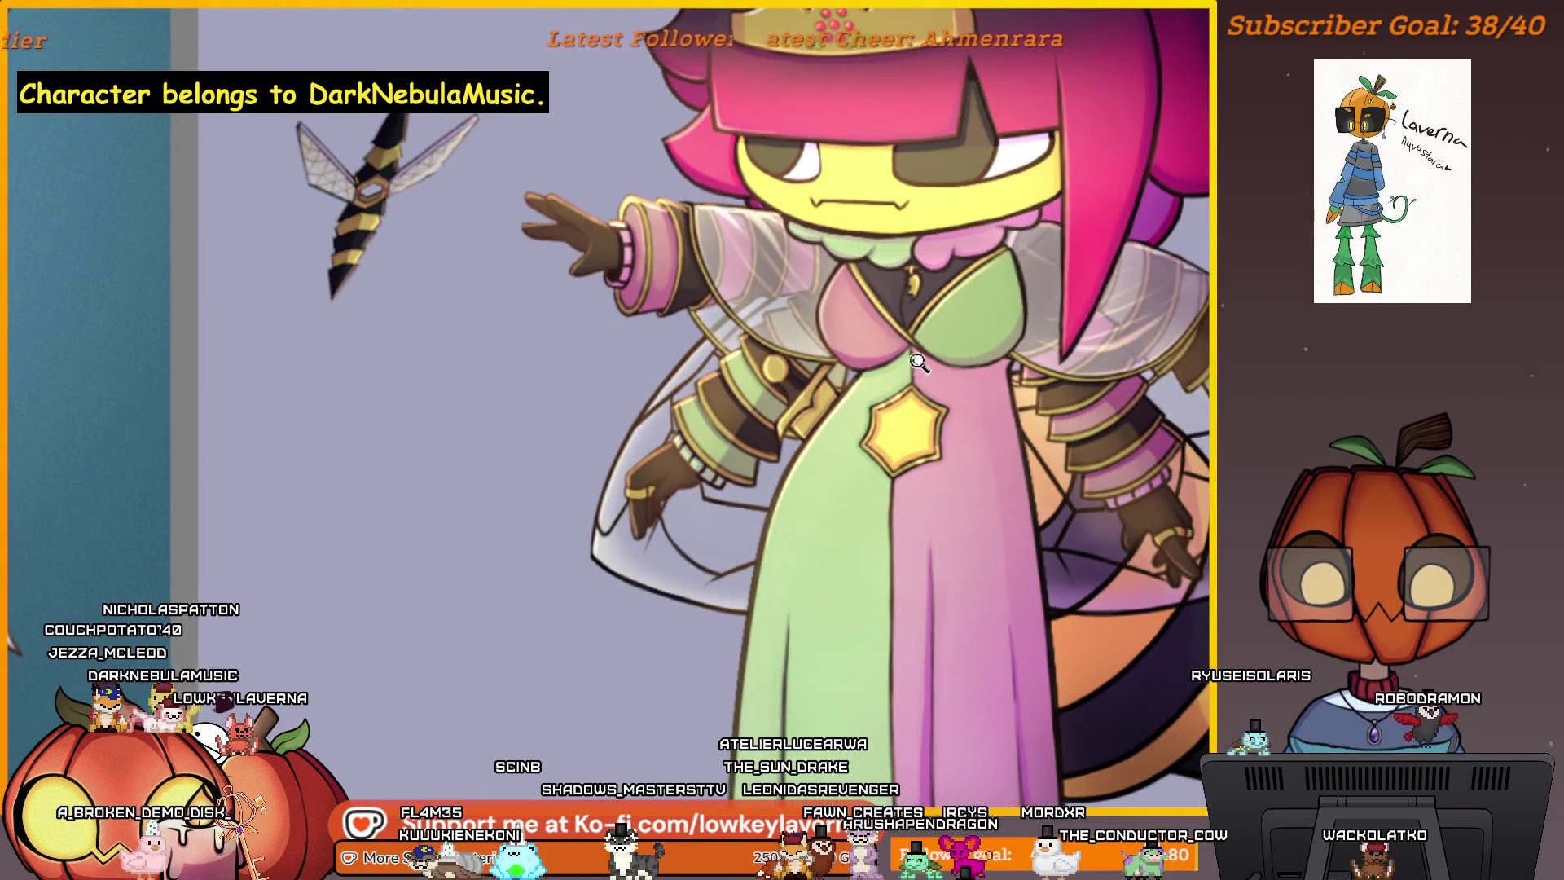
{"action": "scroll", "coordinate": [958, 425], "scroll_direction": "down", "scroll_amount": 2}
{"action": "left_click_drag", "start_coordinate": [962, 374], "coordinate": [955, 412]}
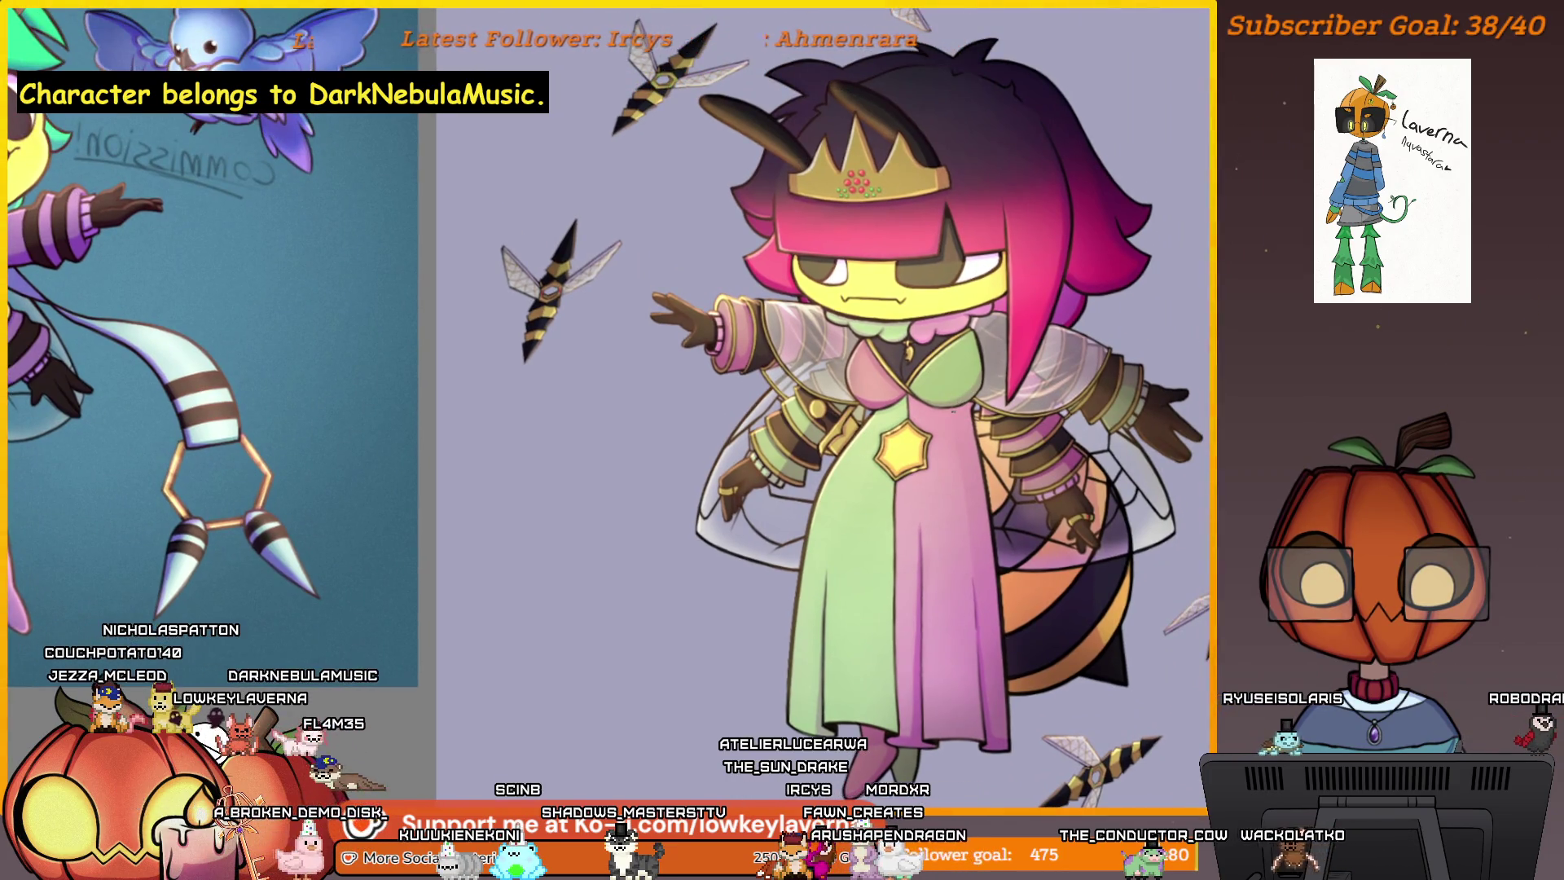
{"action": "scroll", "coordinate": [919, 440], "scroll_direction": "up", "scroll_amount": 3}
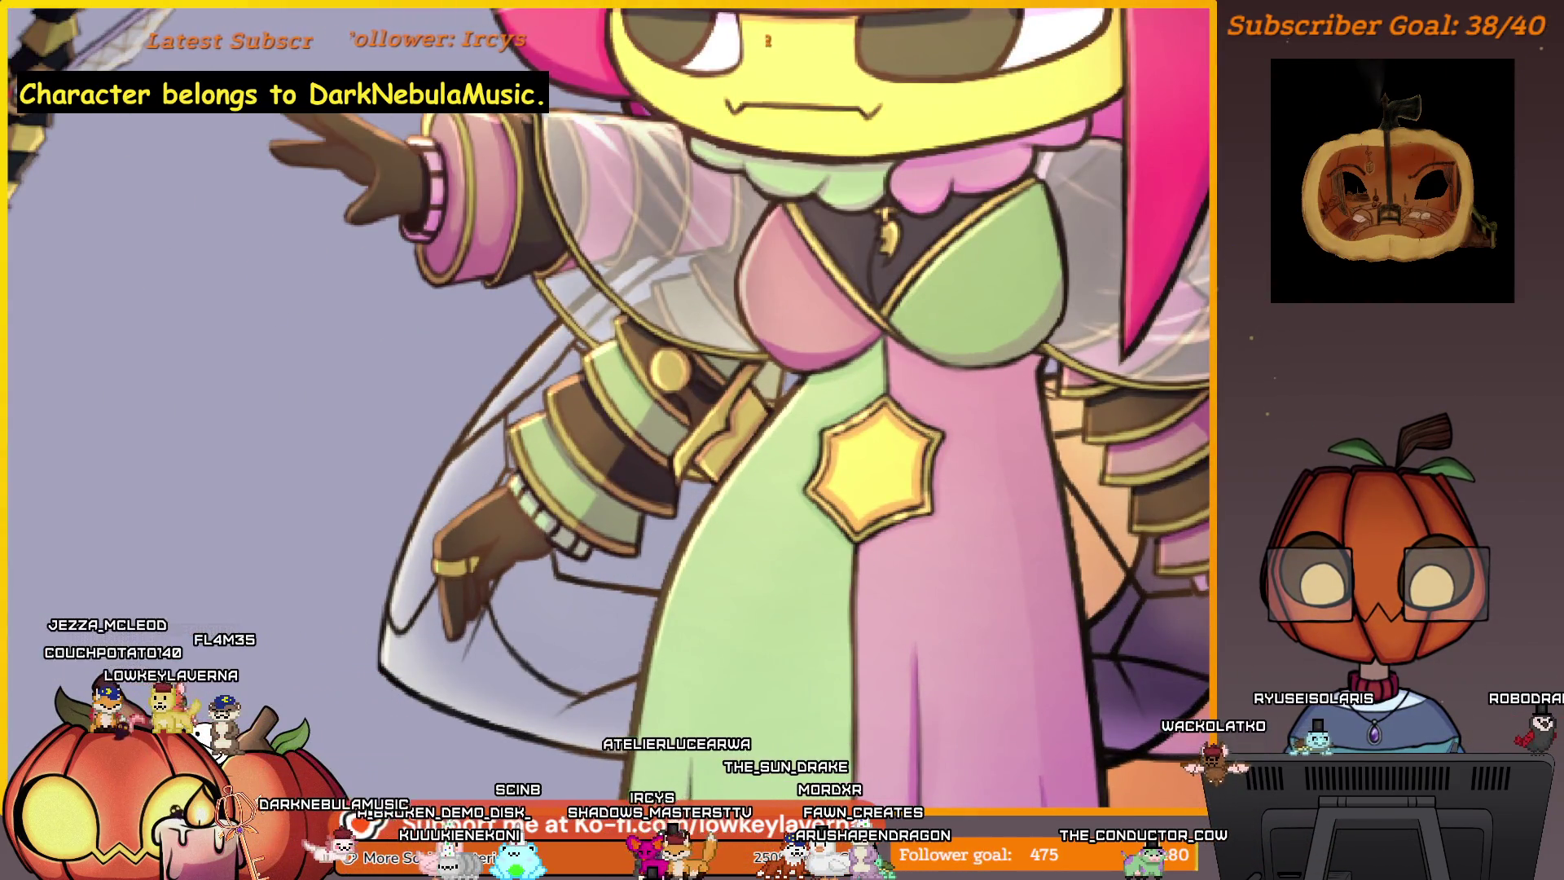
{"action": "scroll", "coordinate": [938, 398], "scroll_direction": "down", "scroll_amount": 3}
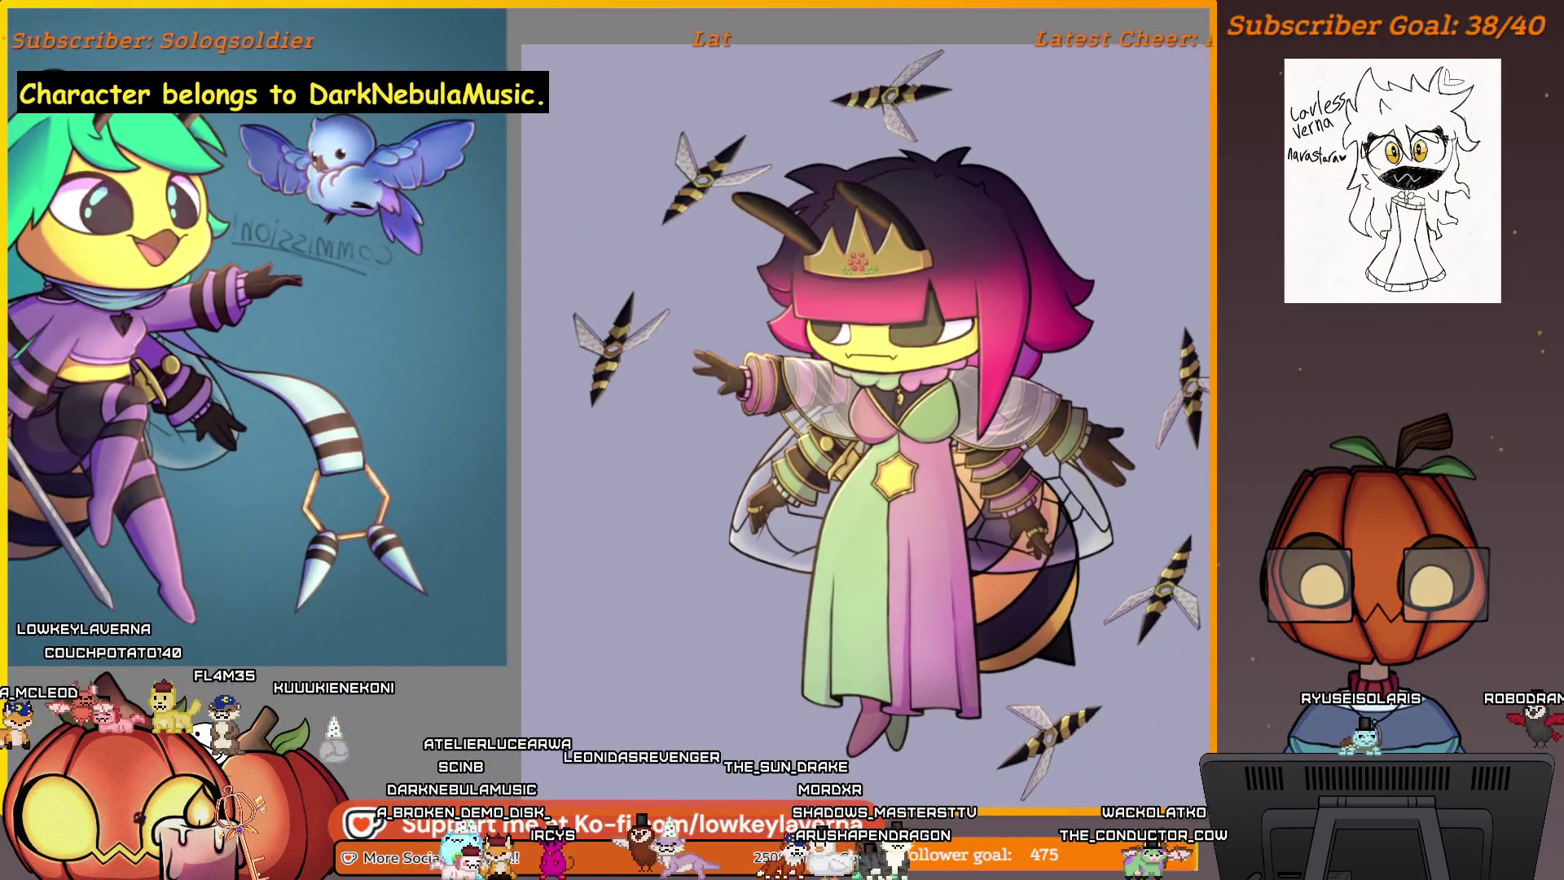
{"action": "left_click_drag", "start_coordinate": [910, 495], "coordinate": [883, 481]}
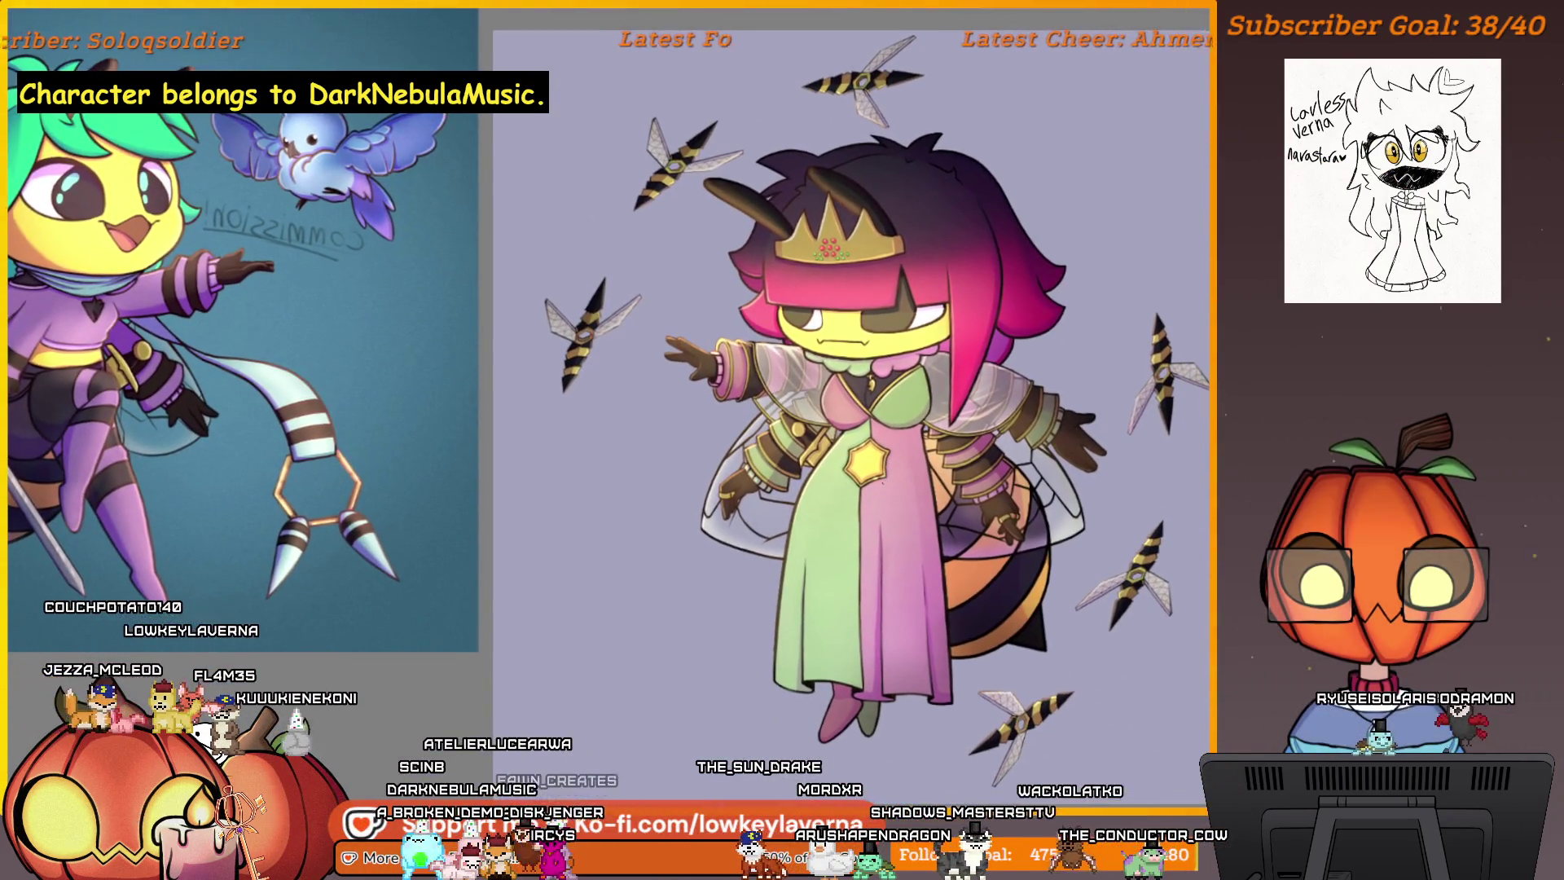
{"action": "left_click_drag", "start_coordinate": [769, 591], "coordinate": [758, 584]}
{"action": "scroll", "coordinate": [732, 647], "scroll_direction": "up", "scroll_amount": 1}
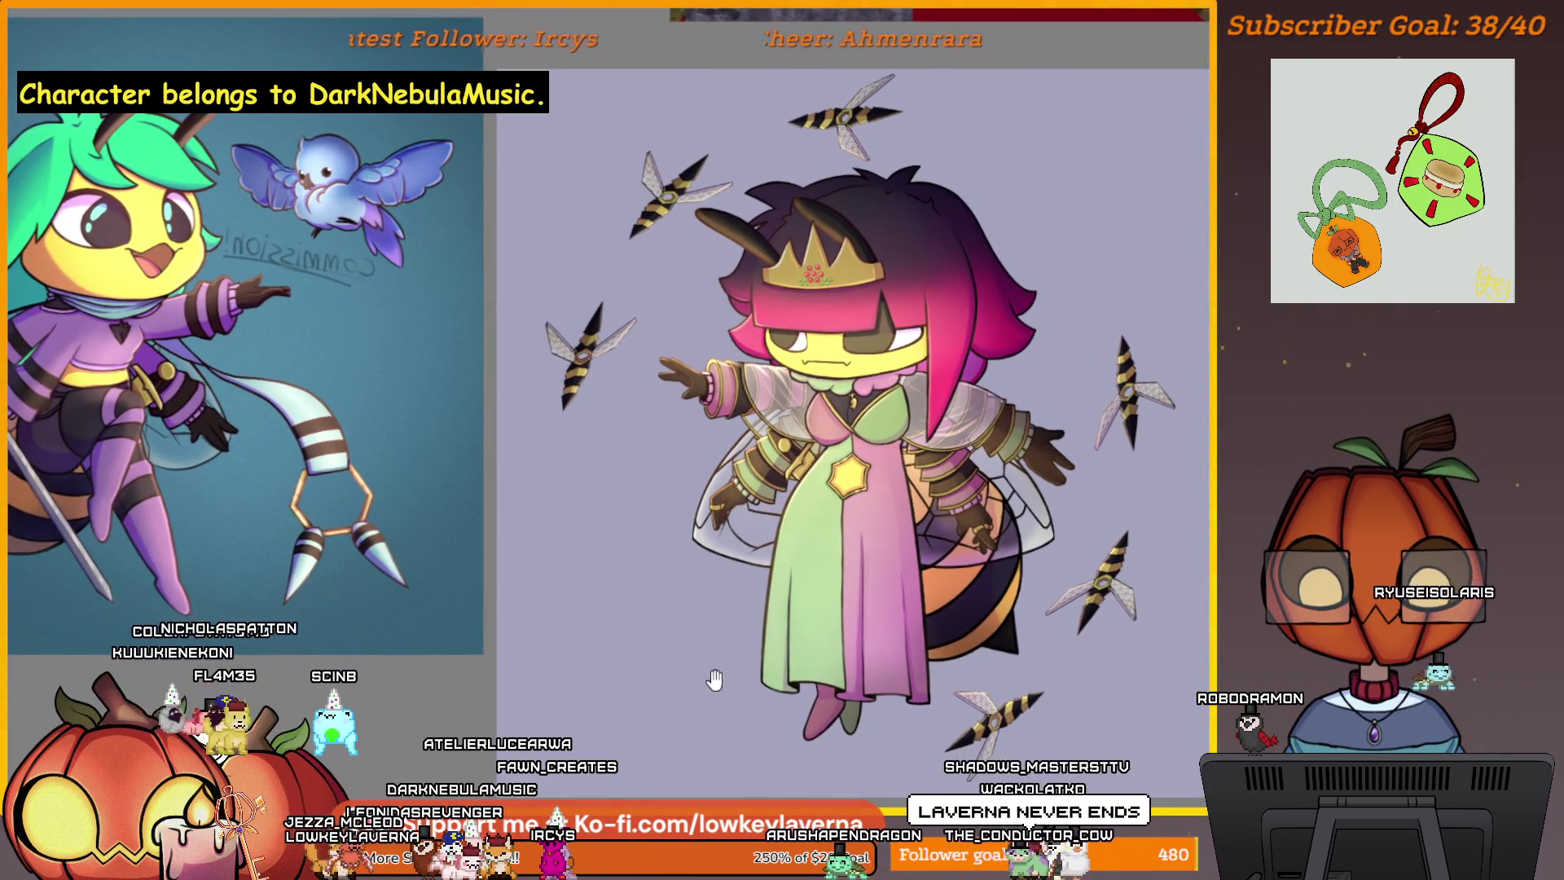
{"action": "left_click_drag", "start_coordinate": [714, 678], "coordinate": [708, 683]}
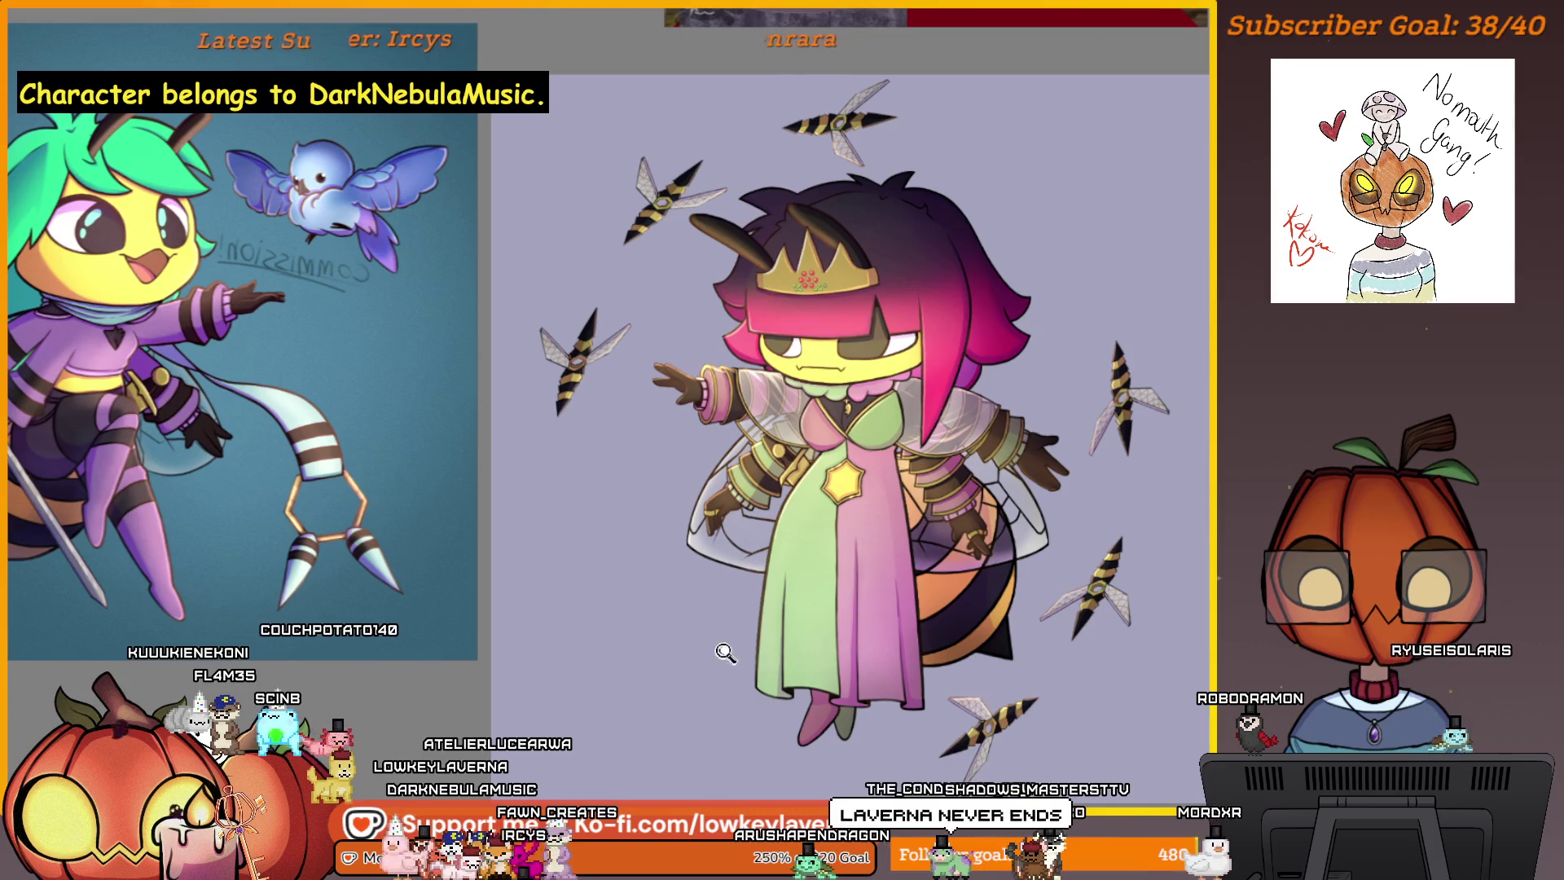
{"action": "scroll", "coordinate": [725, 652], "scroll_direction": "down", "scroll_amount": 3}
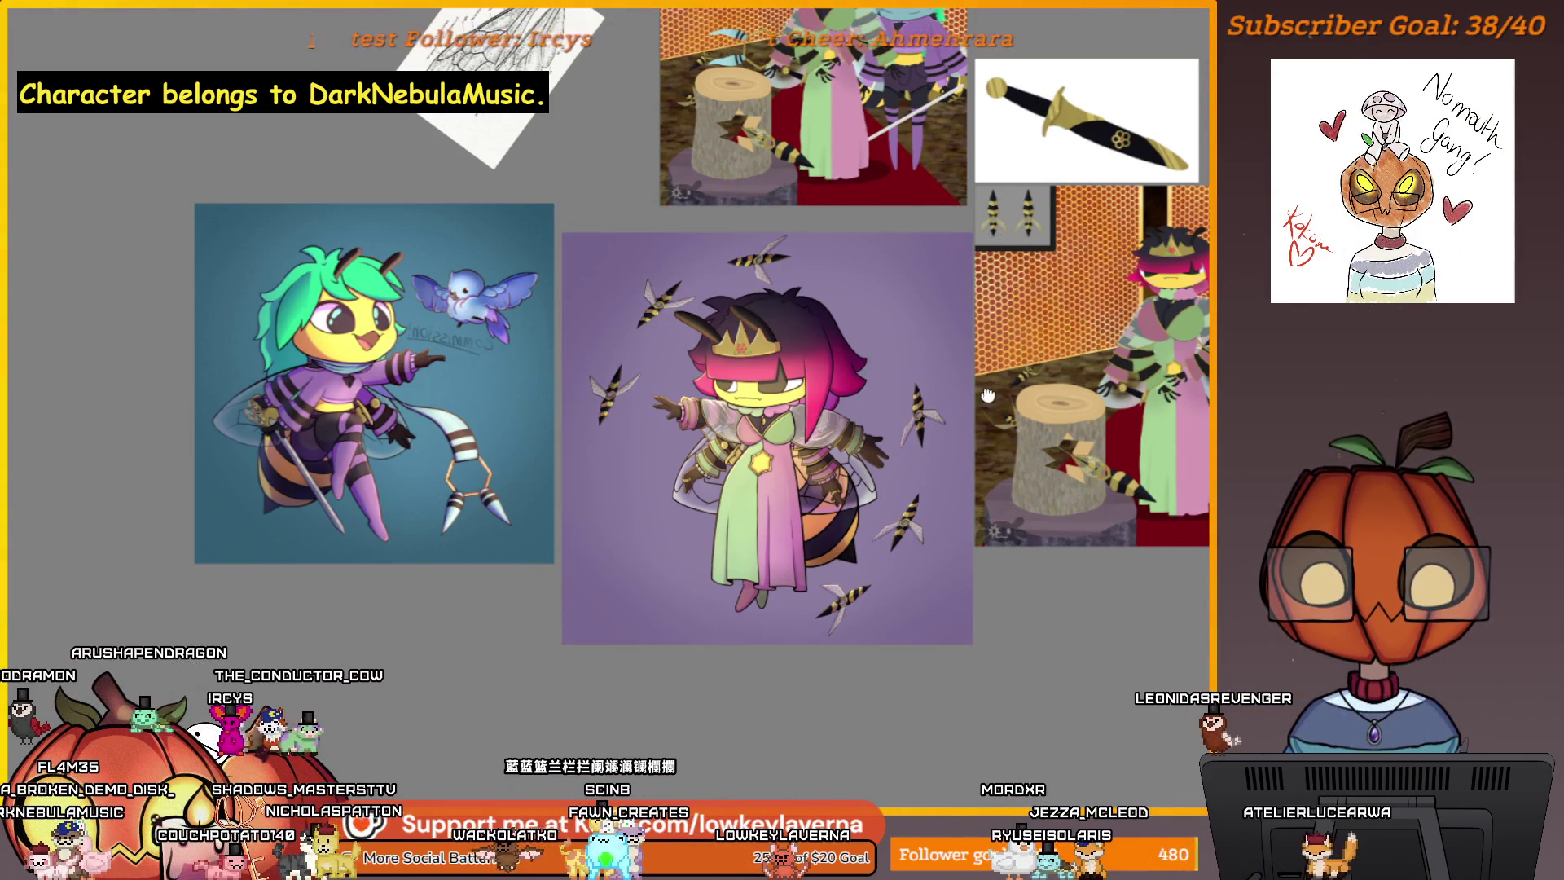
{"action": "left_click_drag", "start_coordinate": [988, 395], "coordinate": [1031, 400]}
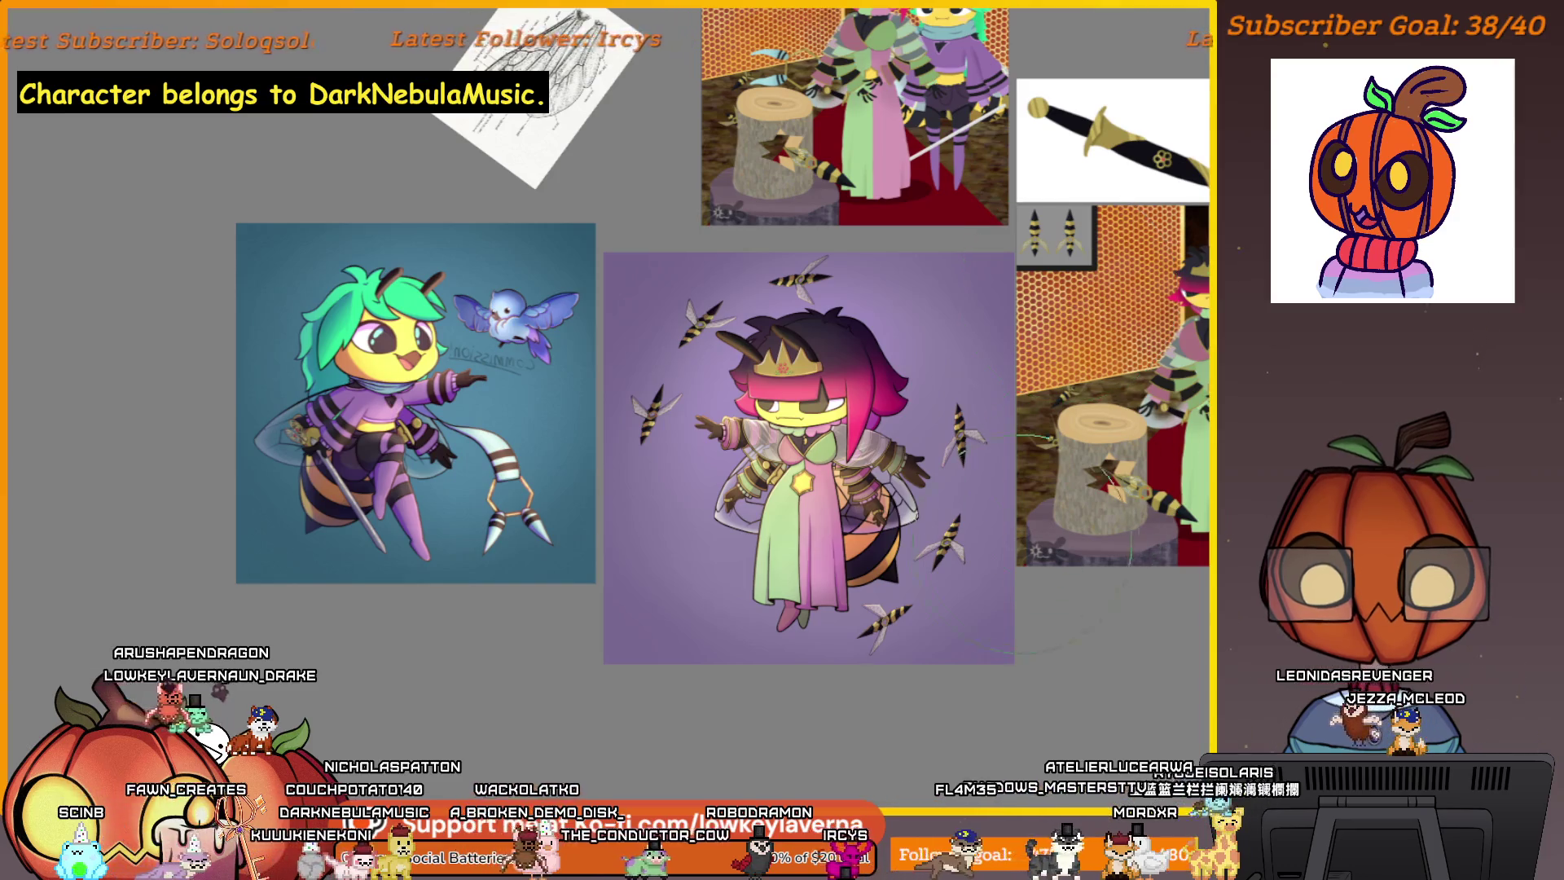
{"action": "scroll", "coordinate": [750, 517], "scroll_direction": "up", "scroll_amount": 2}
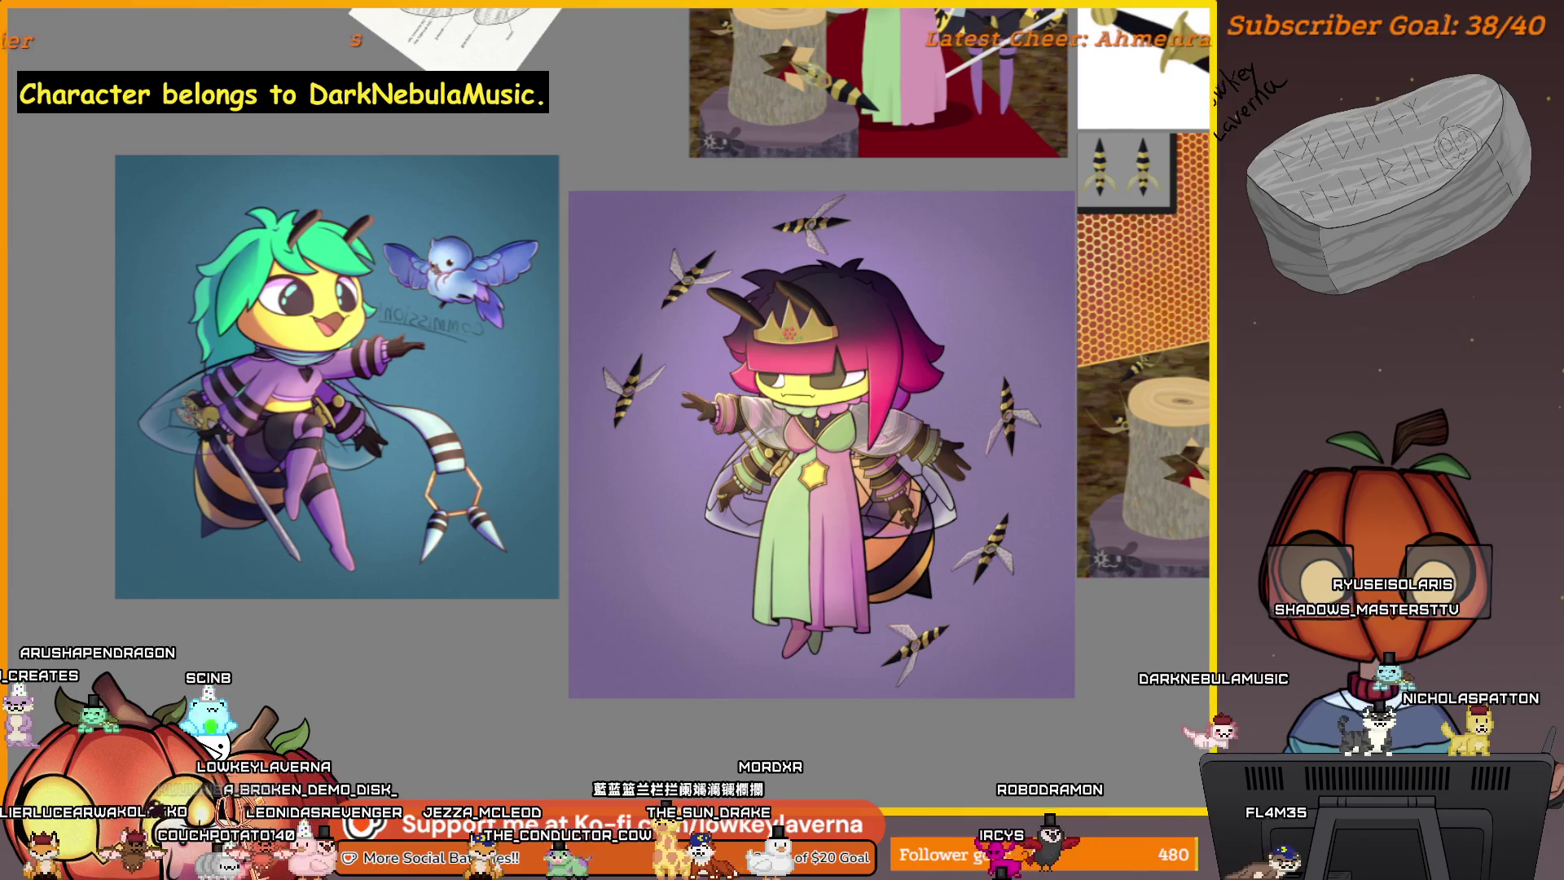
- Zoom in and recentre on the crowned bee artwork, panning across to the honeycomb room reference
{"action": "scroll", "coordinate": [852, 454], "scroll_direction": "up", "scroll_amount": 5}
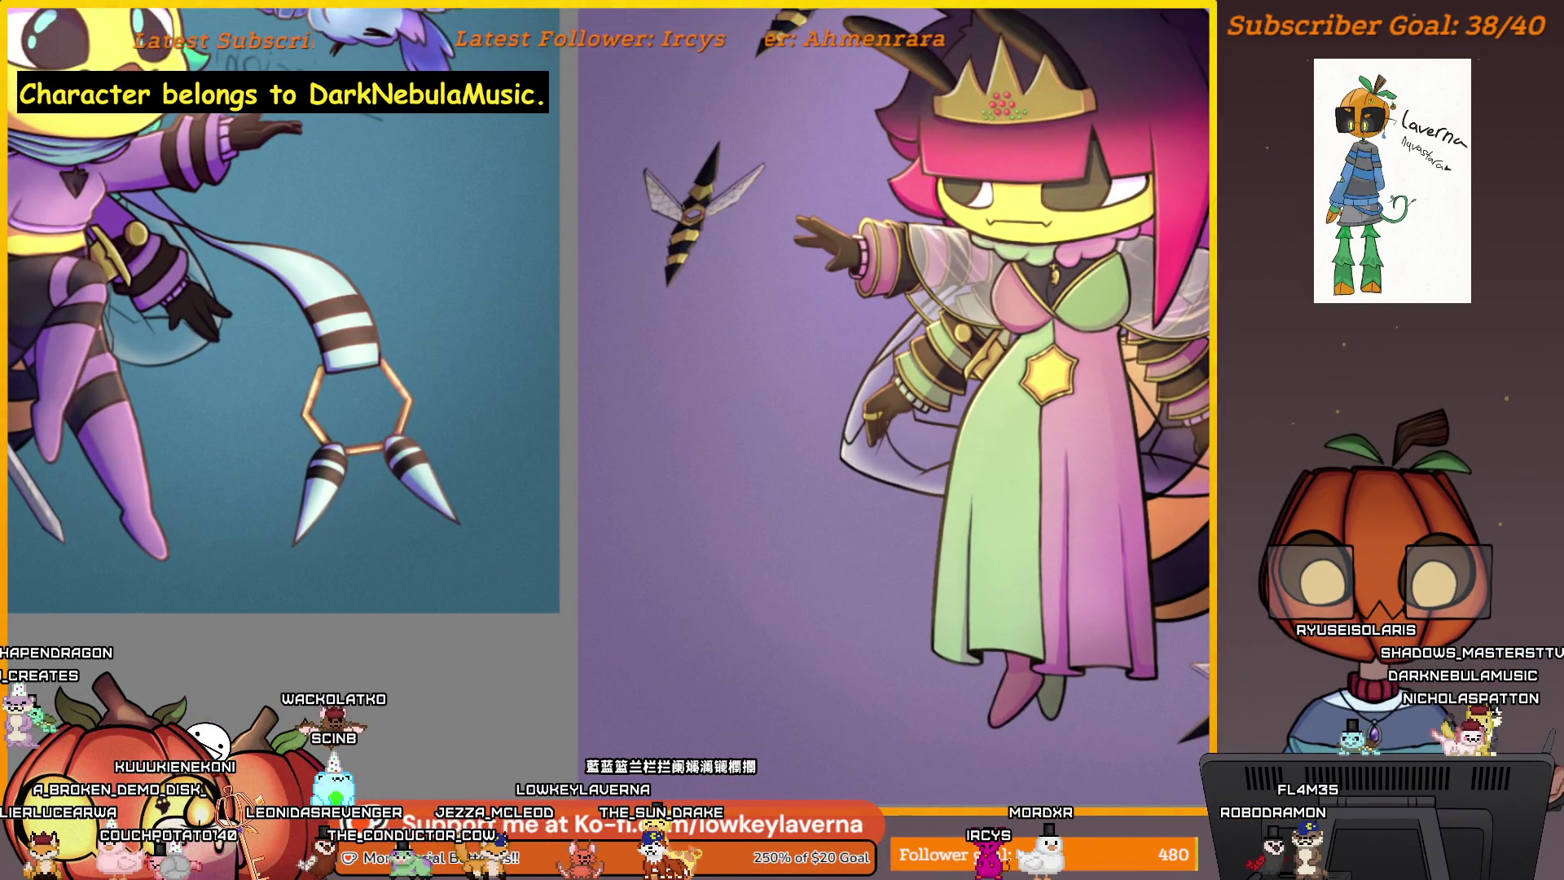
{"action": "scroll", "coordinate": [679, 498], "scroll_direction": "down", "scroll_amount": 5}
{"action": "scroll", "coordinate": [691, 515], "scroll_direction": "up", "scroll_amount": 2}
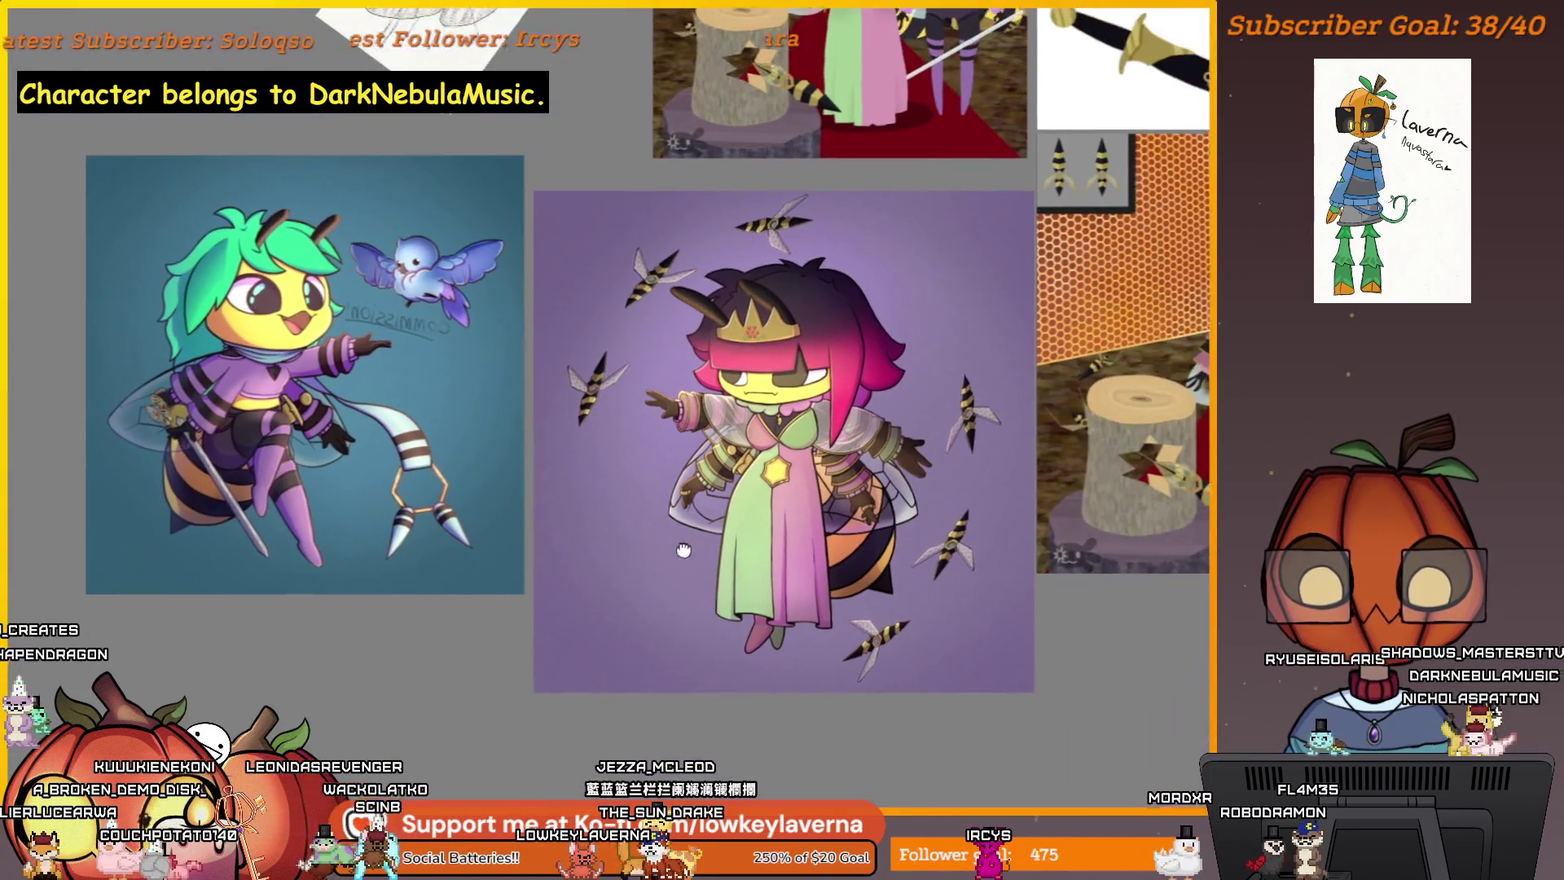
{"action": "scroll", "coordinate": [974, 474], "scroll_direction": "up", "scroll_amount": 3}
{"action": "scroll", "coordinate": [978, 477], "scroll_direction": "down", "scroll_amount": 2}
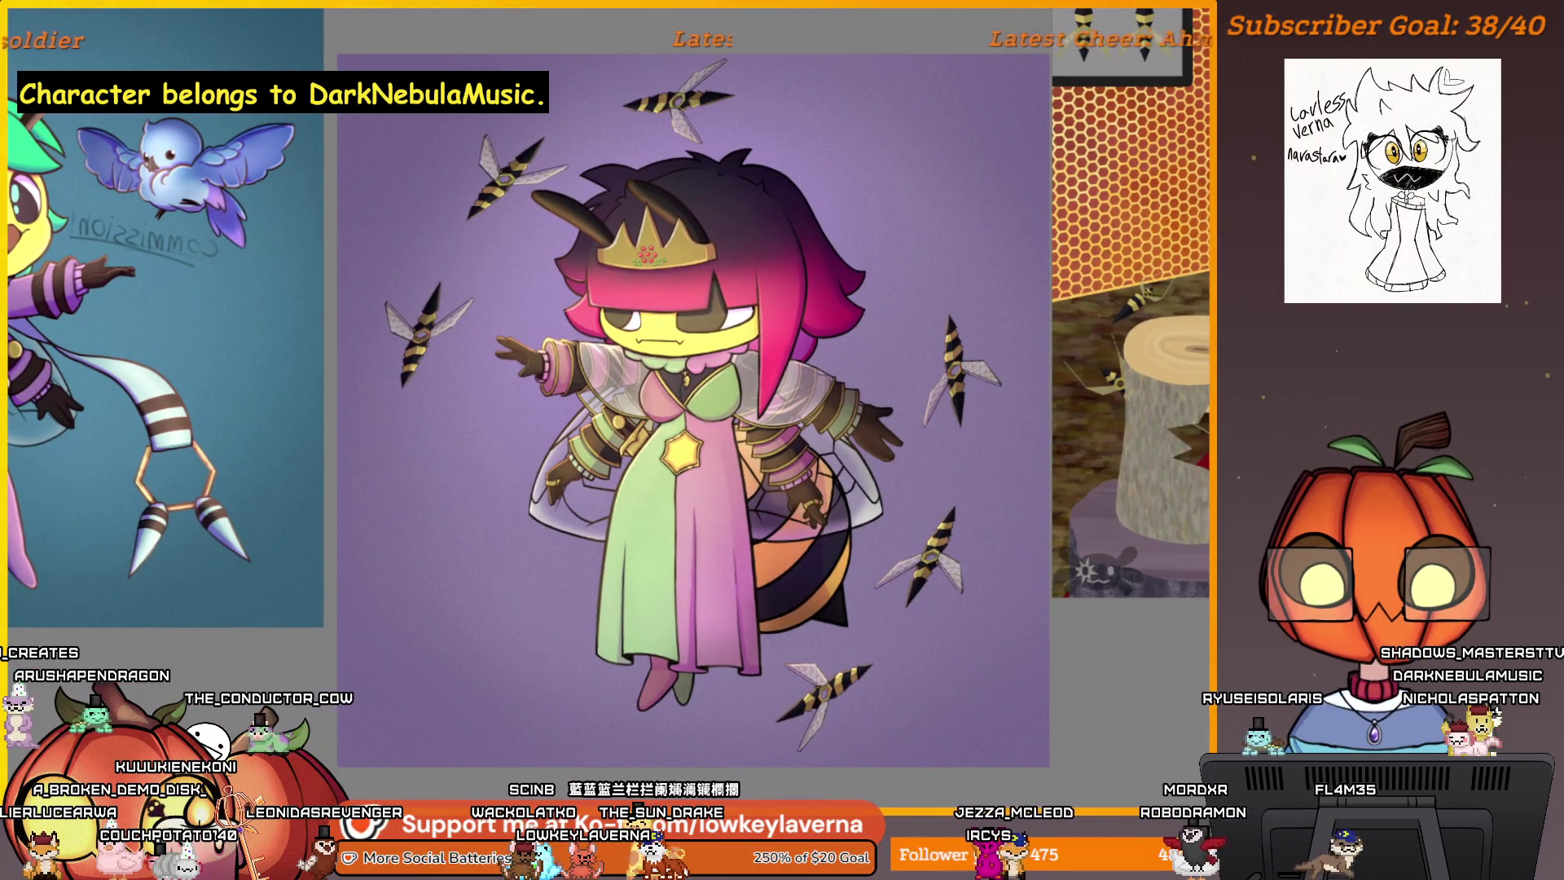
{"action": "left_click_drag", "start_coordinate": [1069, 622], "coordinate": [1078, 604]}
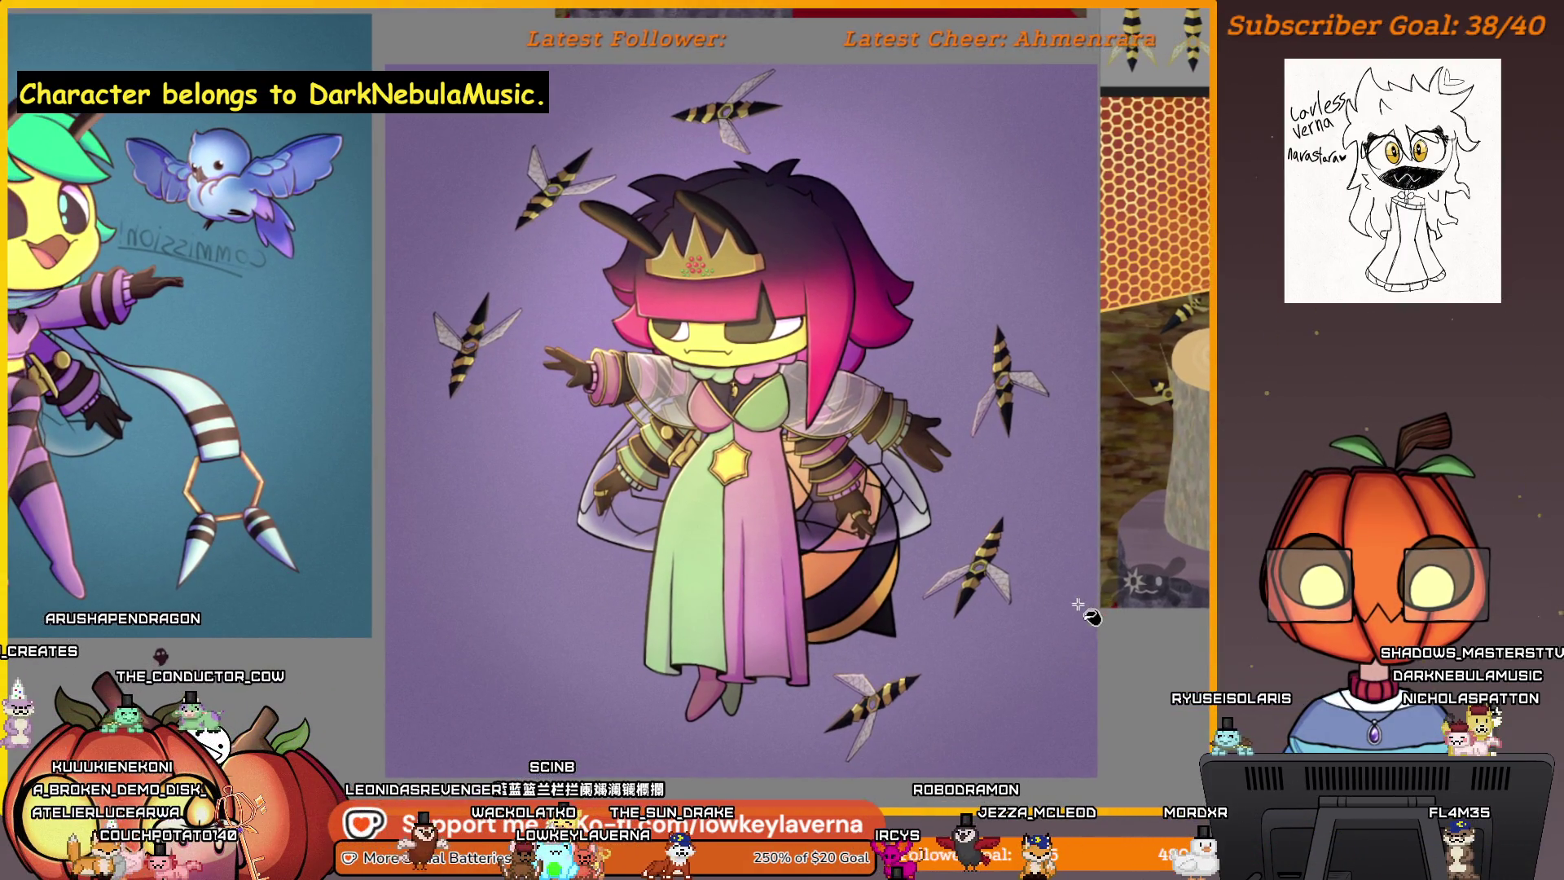
{"action": "scroll", "coordinate": [1053, 686], "scroll_direction": "down", "scroll_amount": 1}
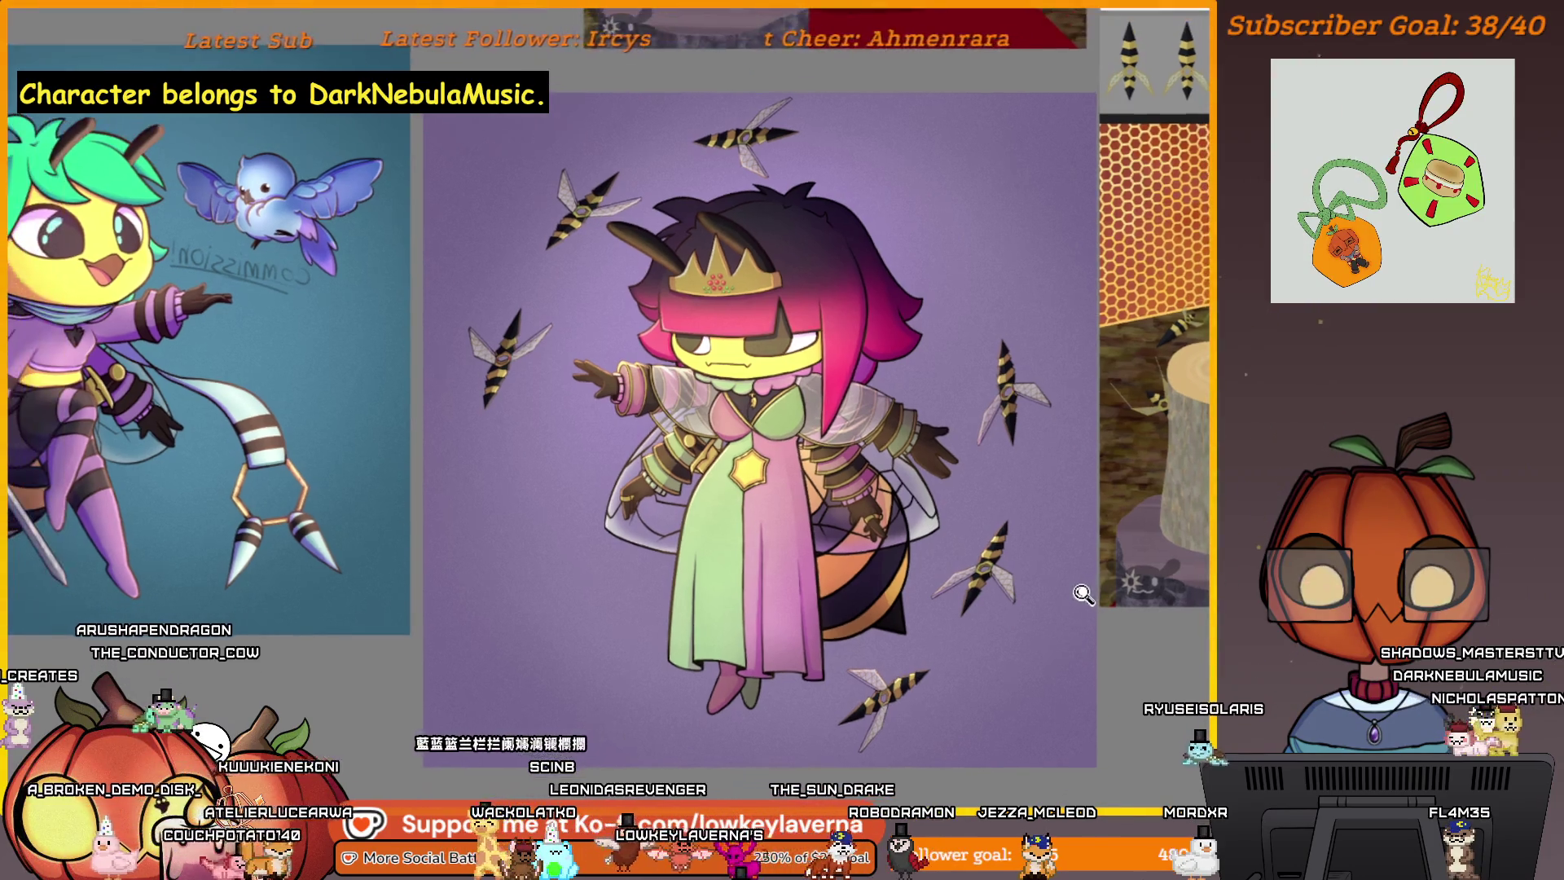
{"action": "left_click_drag", "start_coordinate": [1053, 686], "coordinate": [1071, 668]}
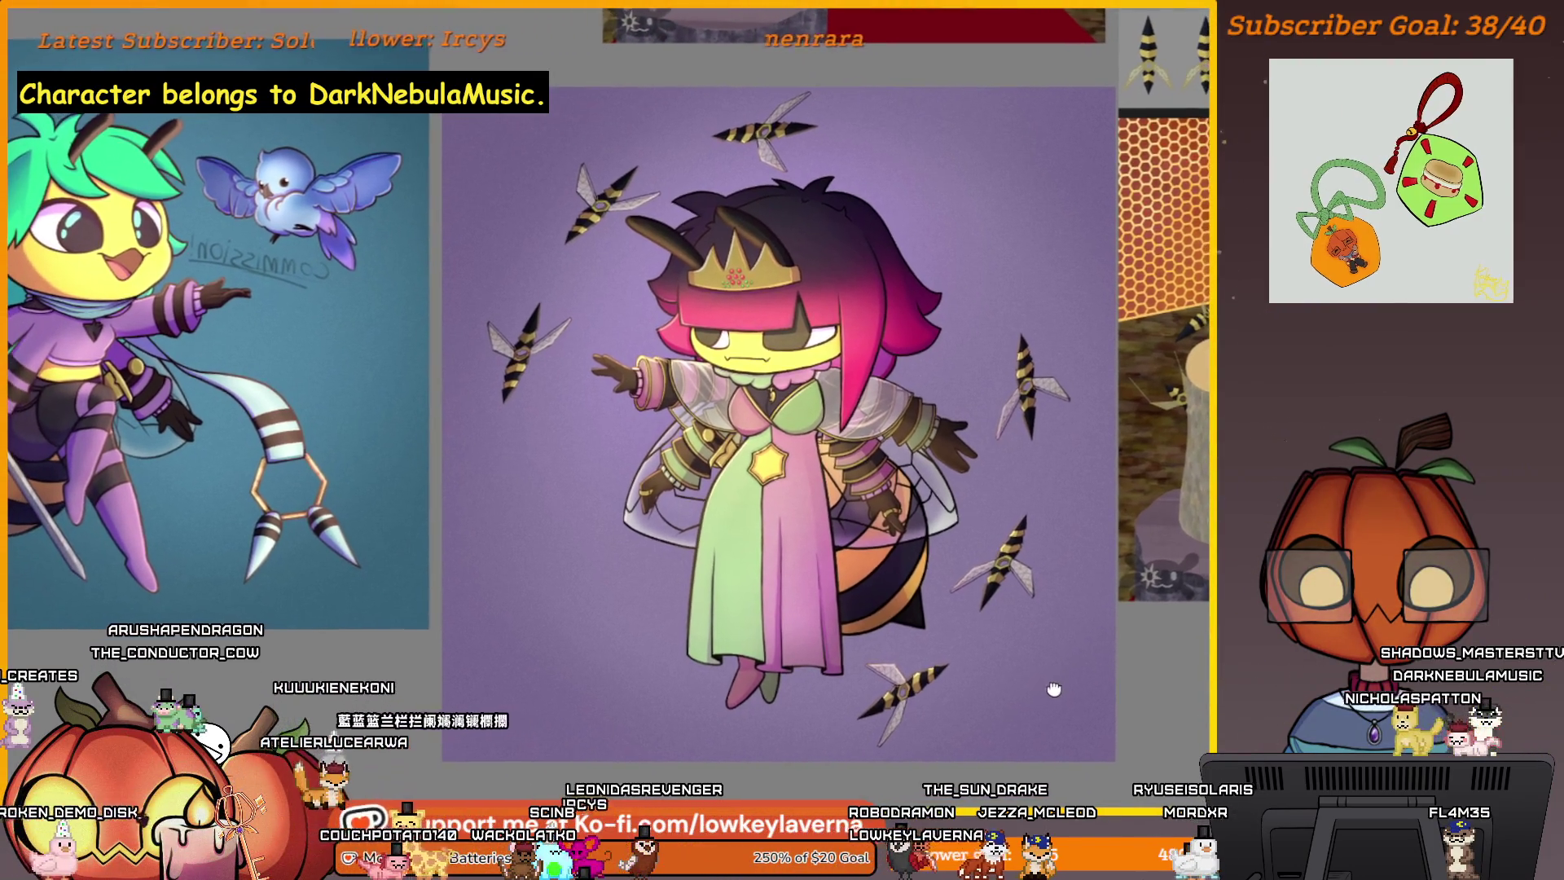
{"action": "mouse_move", "coordinate": [1109, 613]}
{"action": "left_mouse_down"}
{"action": "mouse_move", "coordinate": [513, 648]}
{"action": "mouse_move", "coordinate": [551, 656]}
{"action": "left_mouse_up"}
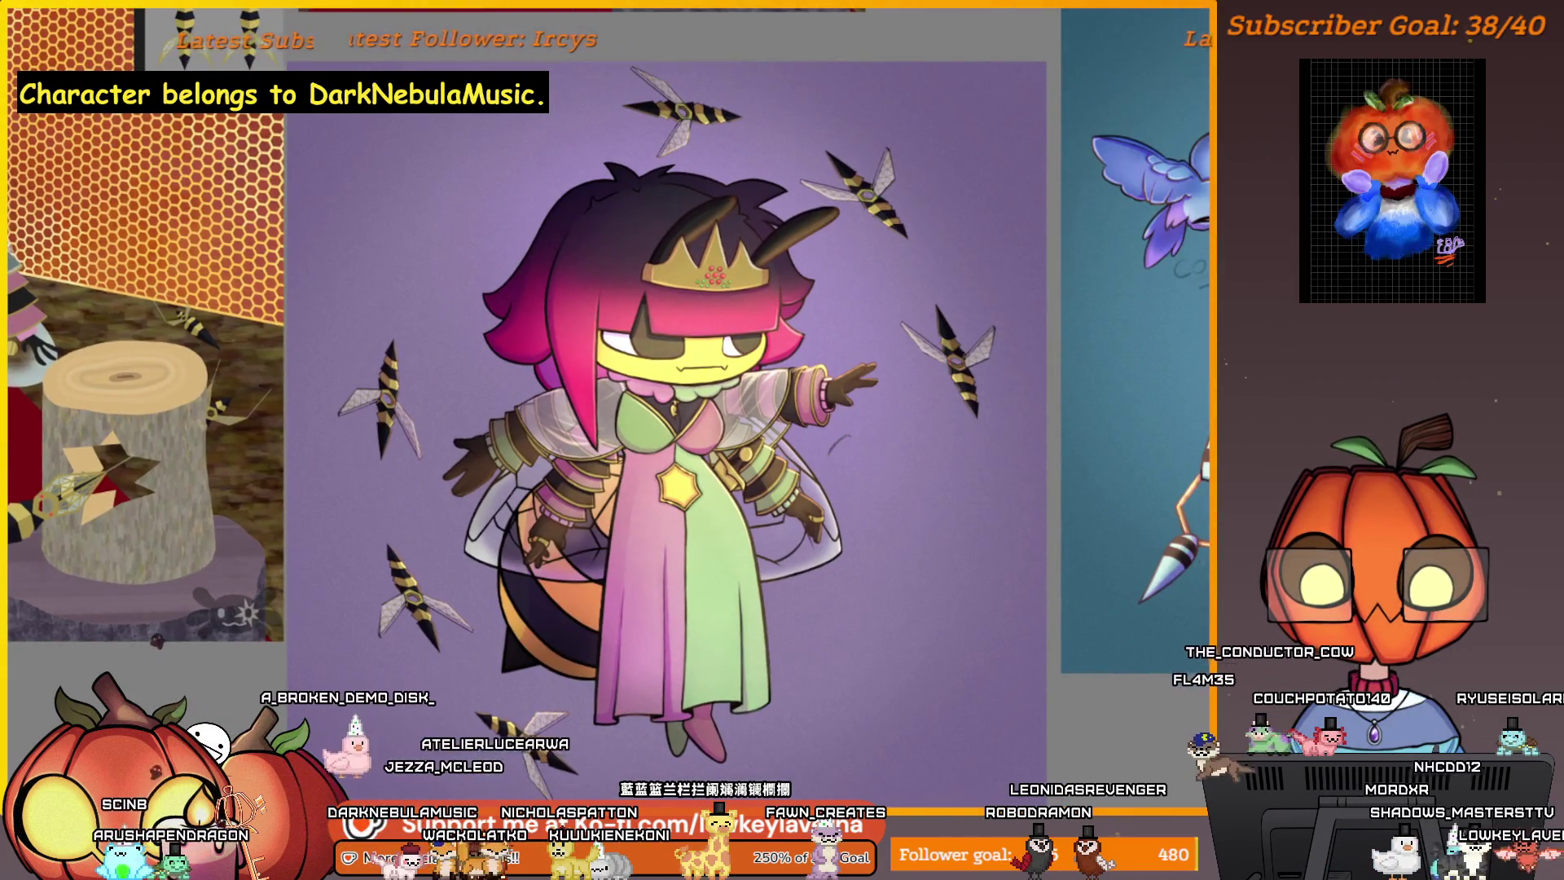
{"action": "left_click", "coordinate": [842, 453]}
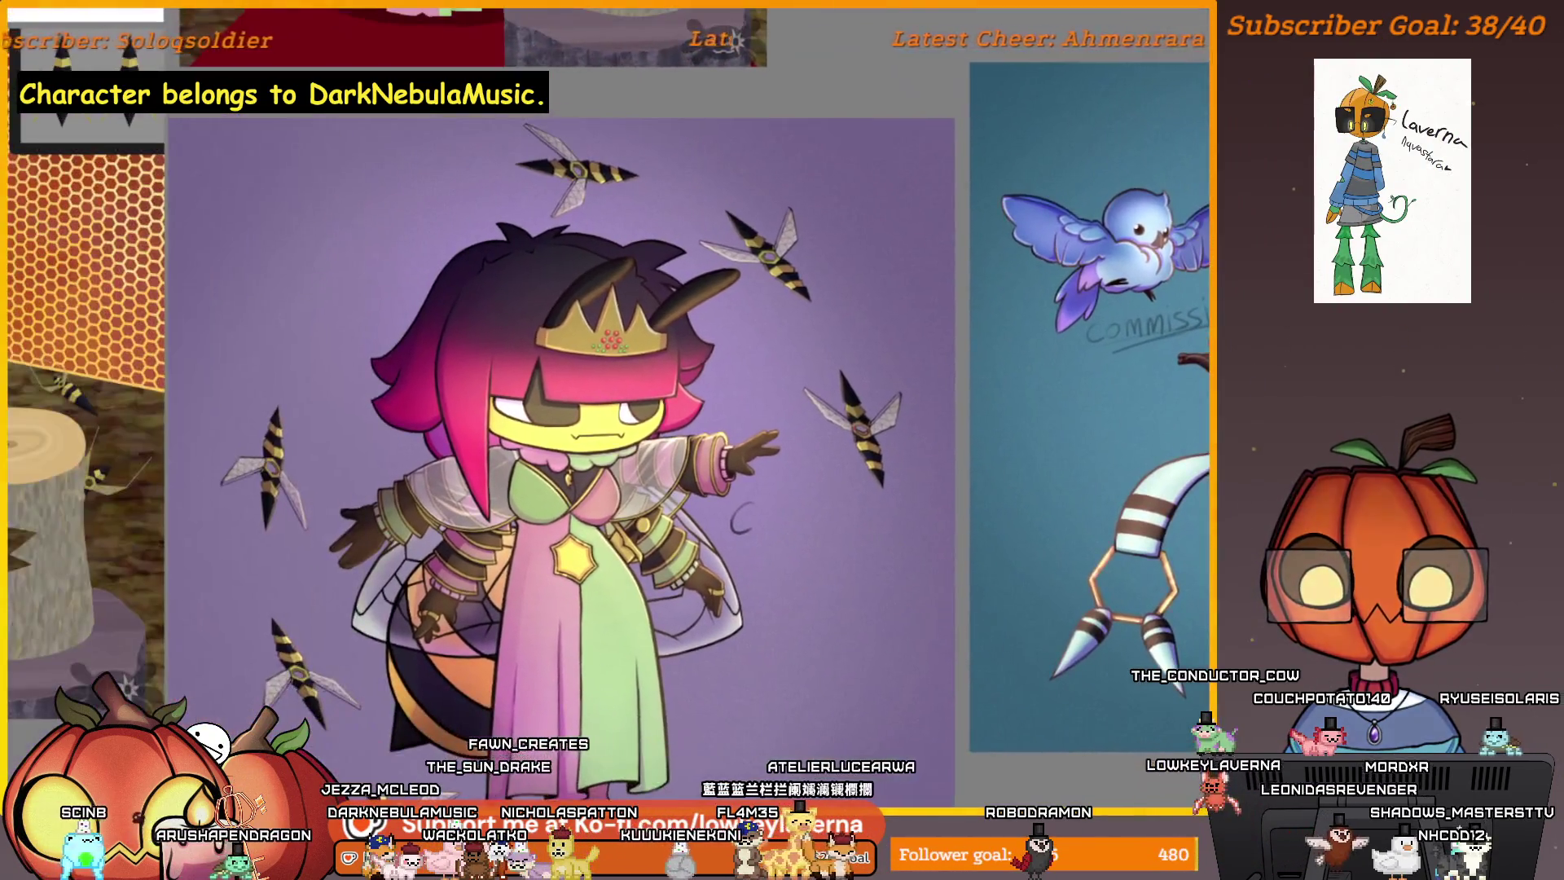
- Magnify the empty purple area beside the character's outstretched hand
{"action": "left_click", "coordinate": [757, 419]}
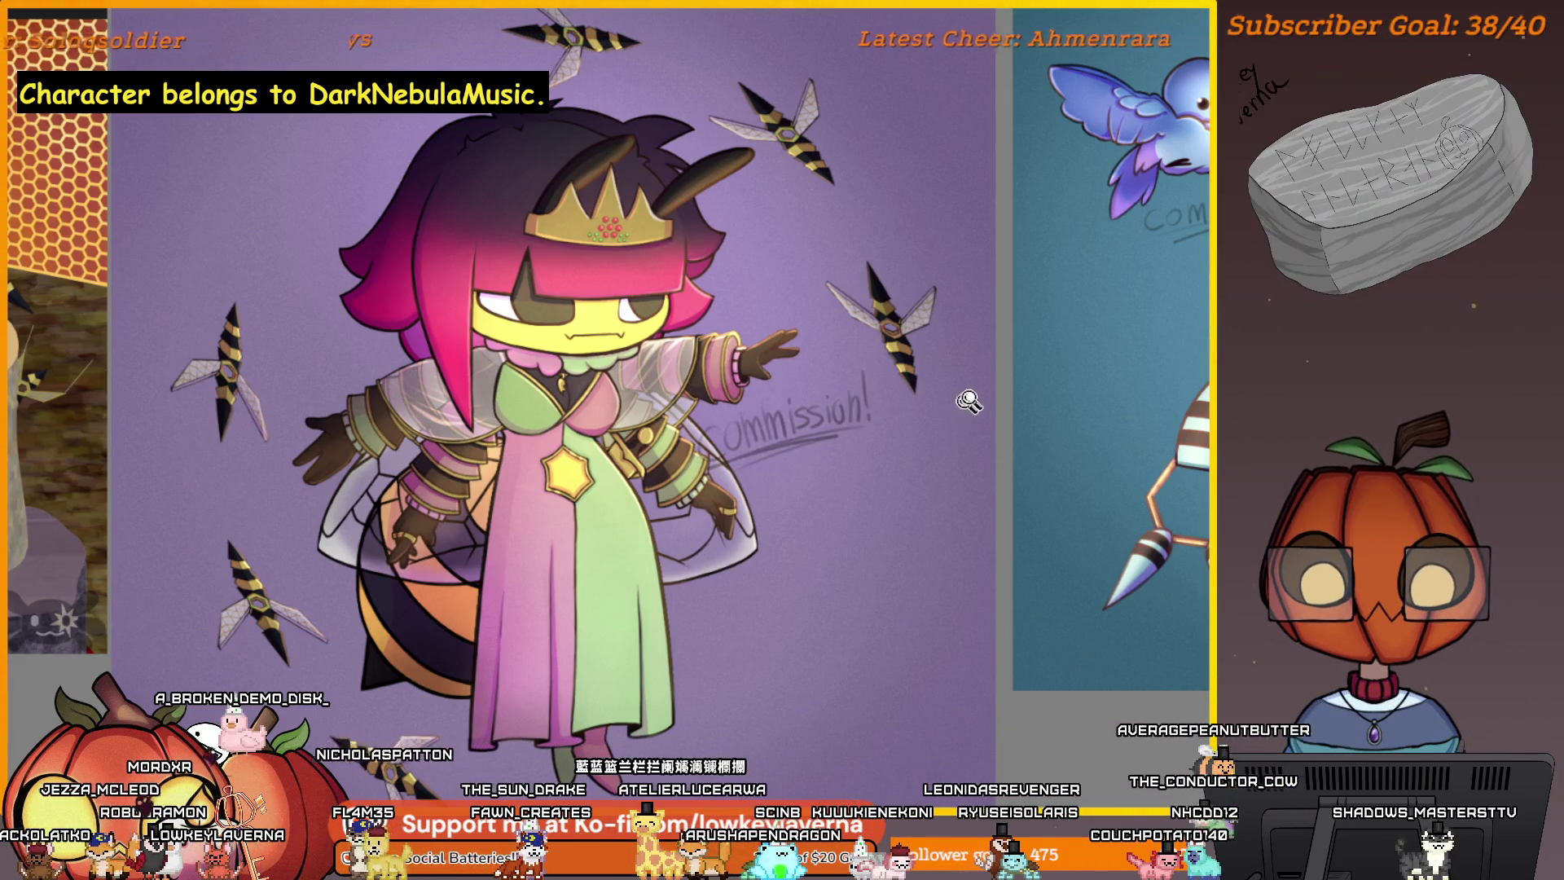
- Drag the Commission! text from beside the arm down onto the skirt and commit it
{"action": "scroll", "coordinate": [900, 519], "scroll_direction": "down", "scroll_amount": 3}
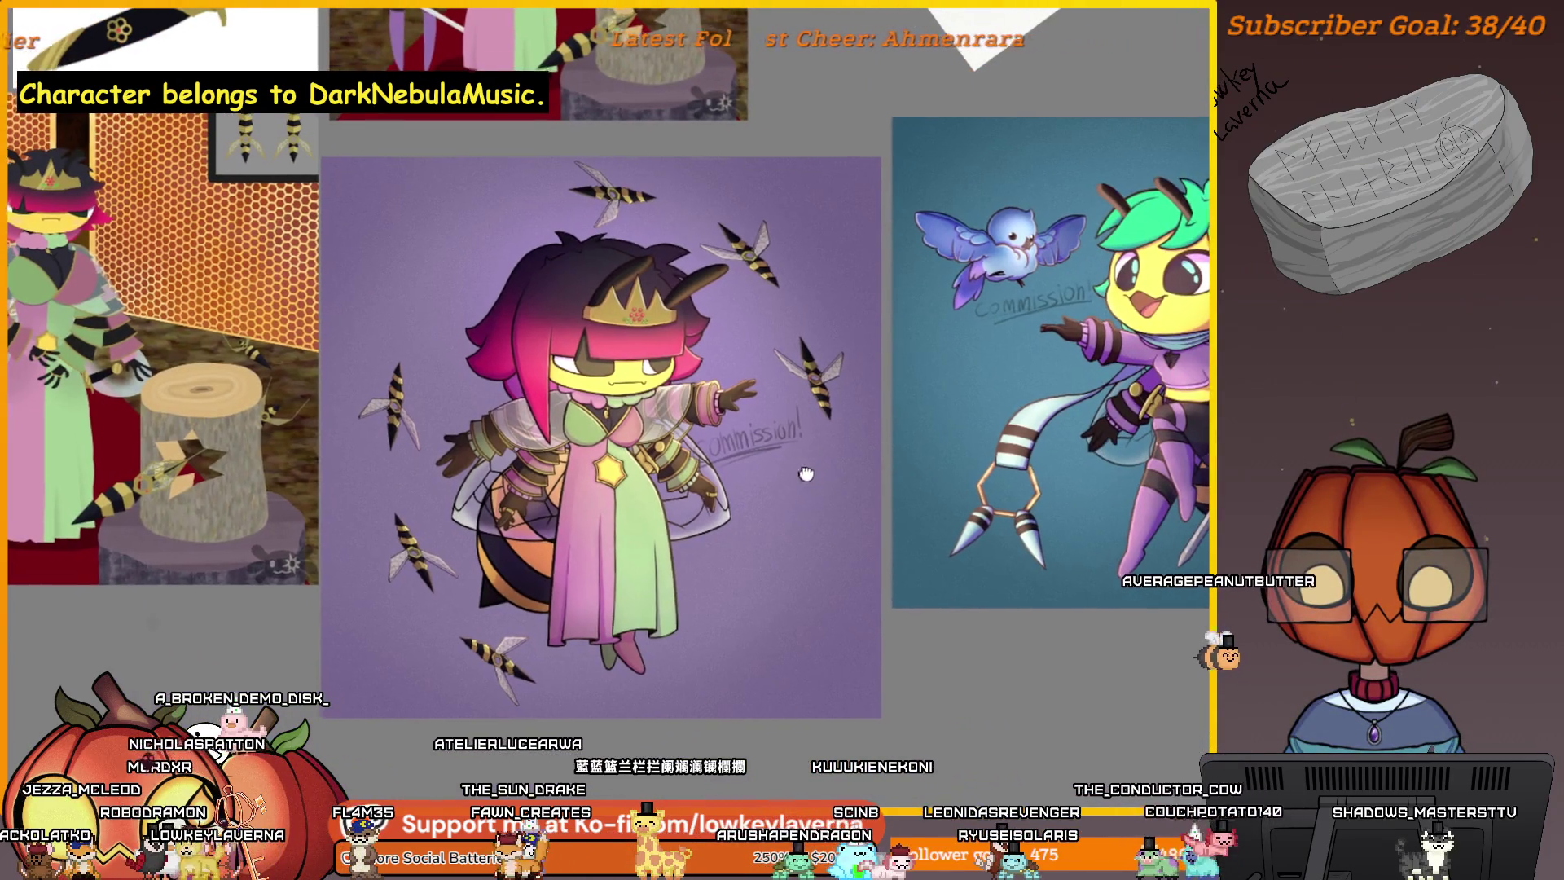
{"action": "left_click", "coordinate": [747, 462]}
{"action": "left_click_drag", "start_coordinate": [748, 461], "coordinate": [741, 564]}
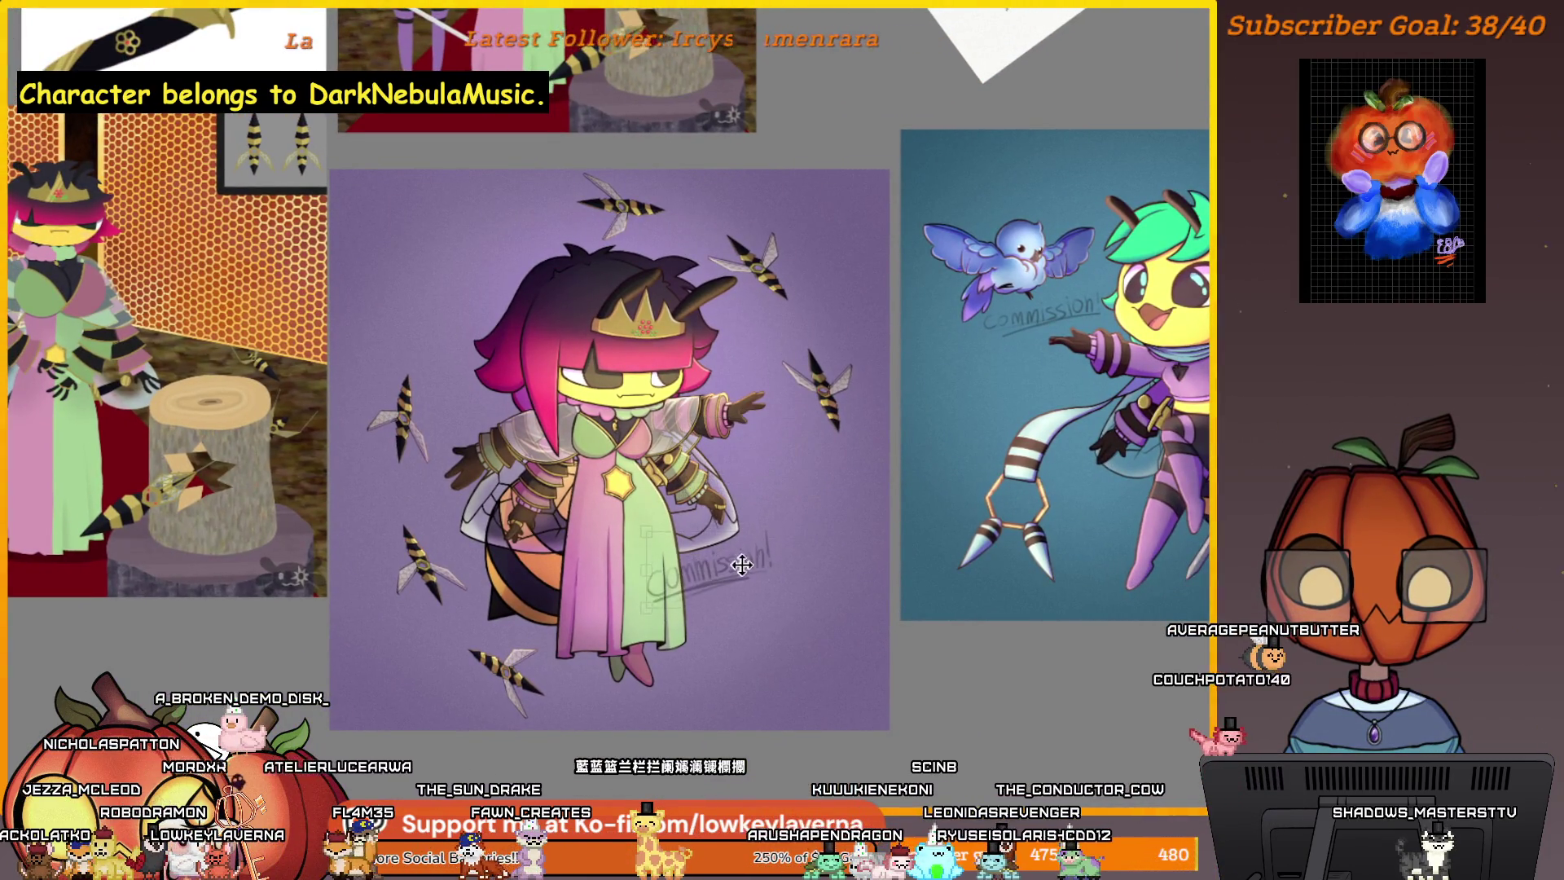
{"action": "key", "text": "Return"}
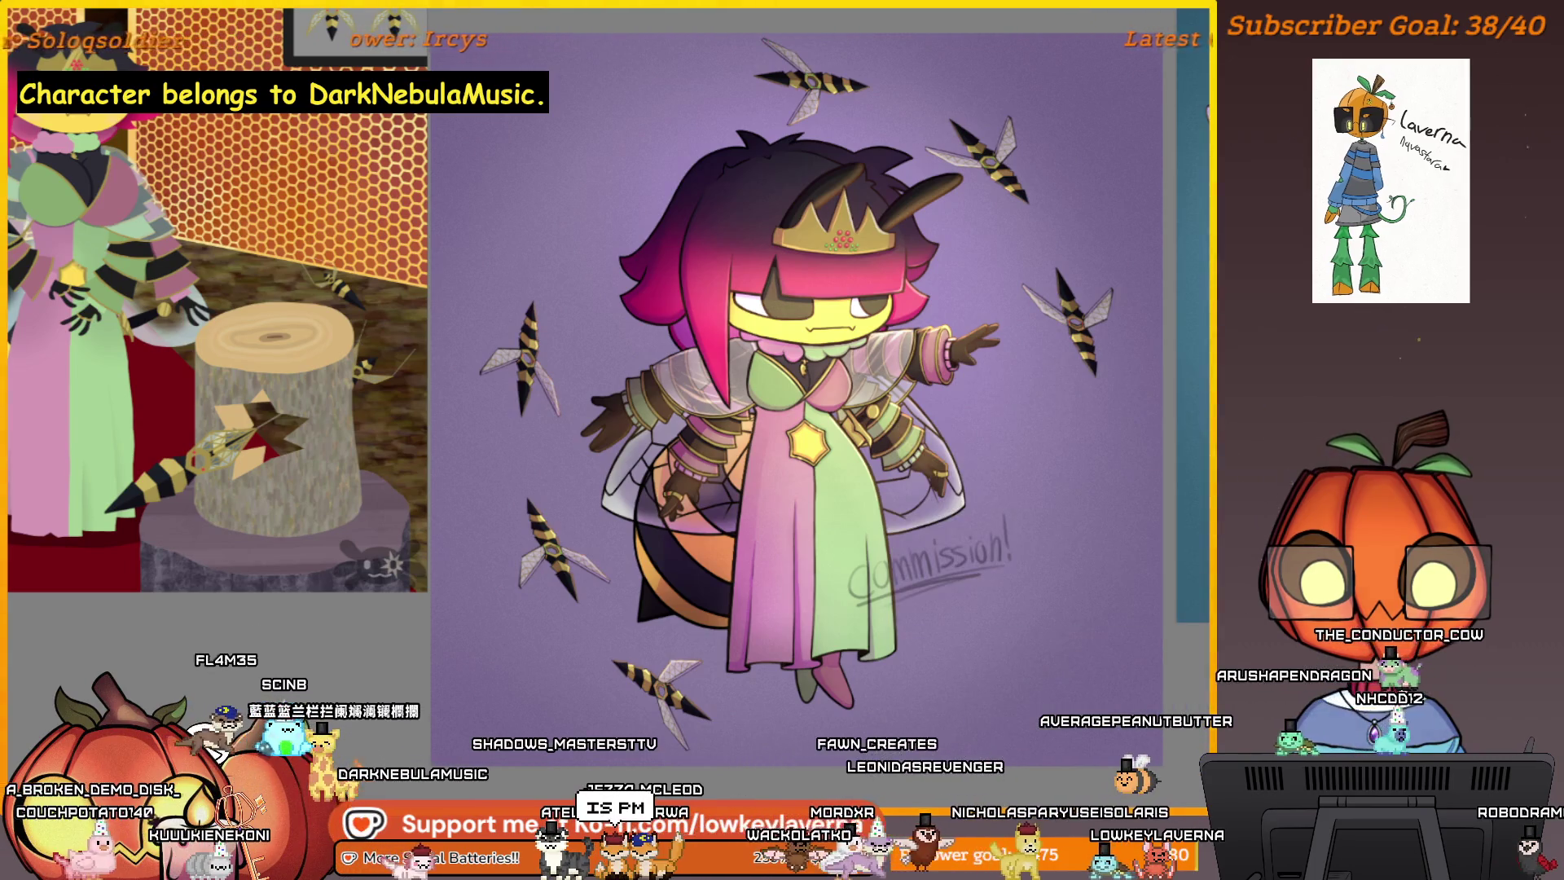
{"action": "mouse_move", "coordinate": [1016, 551]}
{"action": "left_mouse_down"}
{"action": "mouse_move", "coordinate": [1037, 586]}
{"action": "mouse_move", "coordinate": [1044, 527]}
{"action": "mouse_move", "coordinate": [1061, 588]}
{"action": "left_mouse_up"}
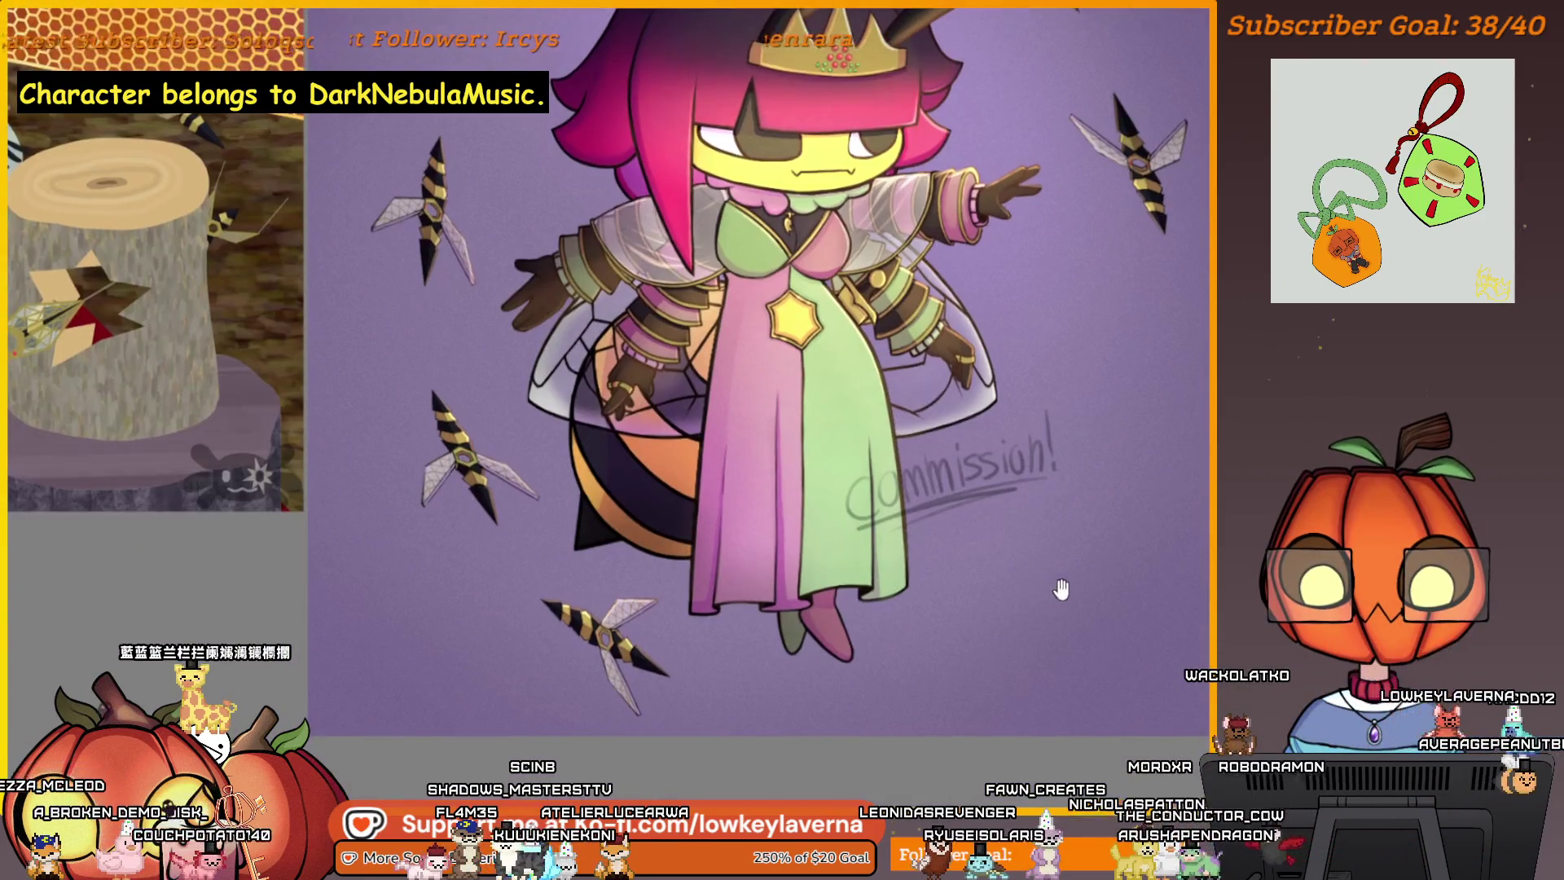
{"action": "left_click_drag", "start_coordinate": [999, 666], "coordinate": [1015, 654]}
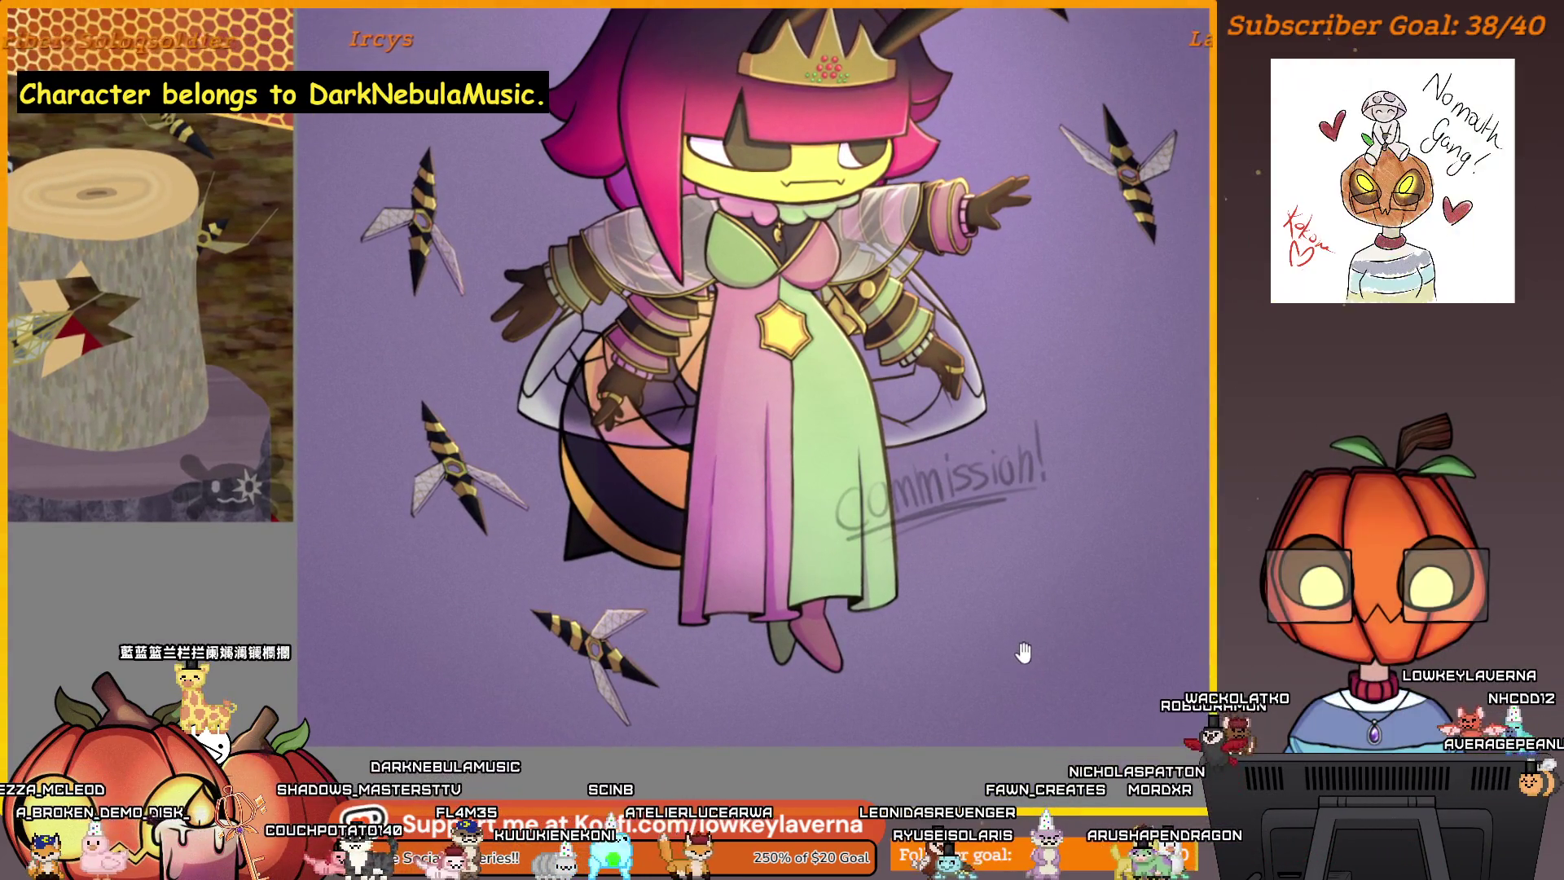
{"action": "mouse_move", "coordinate": [1096, 561]}
{"action": "left_mouse_down"}
{"action": "mouse_move", "coordinate": [1057, 614]}
{"action": "mouse_move", "coordinate": [1024, 553]}
{"action": "mouse_move", "coordinate": [1101, 518]}
{"action": "mouse_move", "coordinate": [1046, 550]}
{"action": "left_mouse_up"}
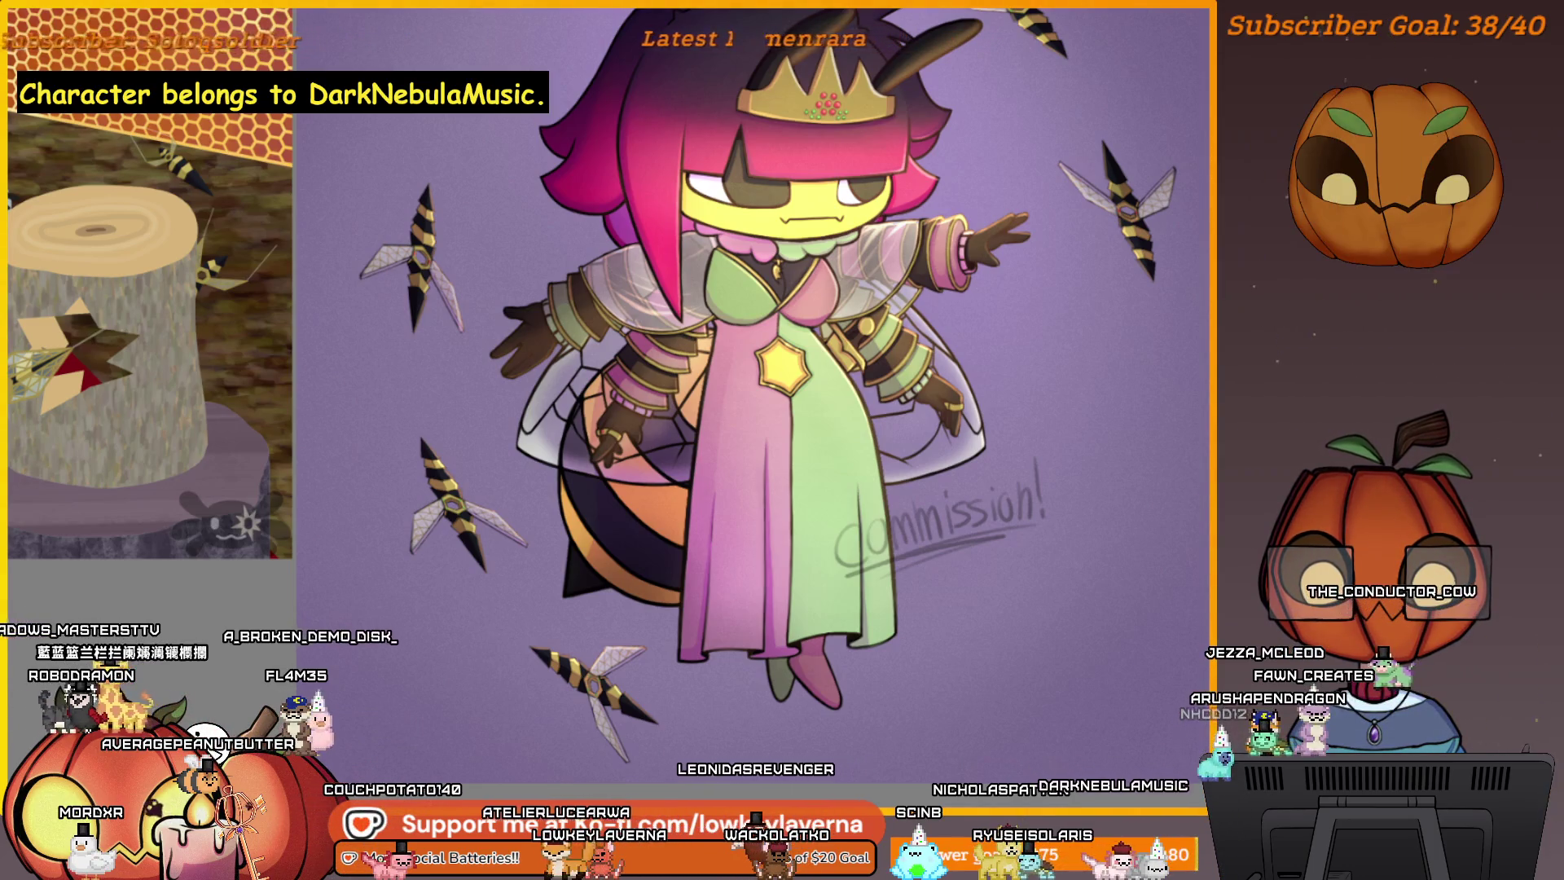
{"action": "left_click", "coordinate": [1058, 507]}
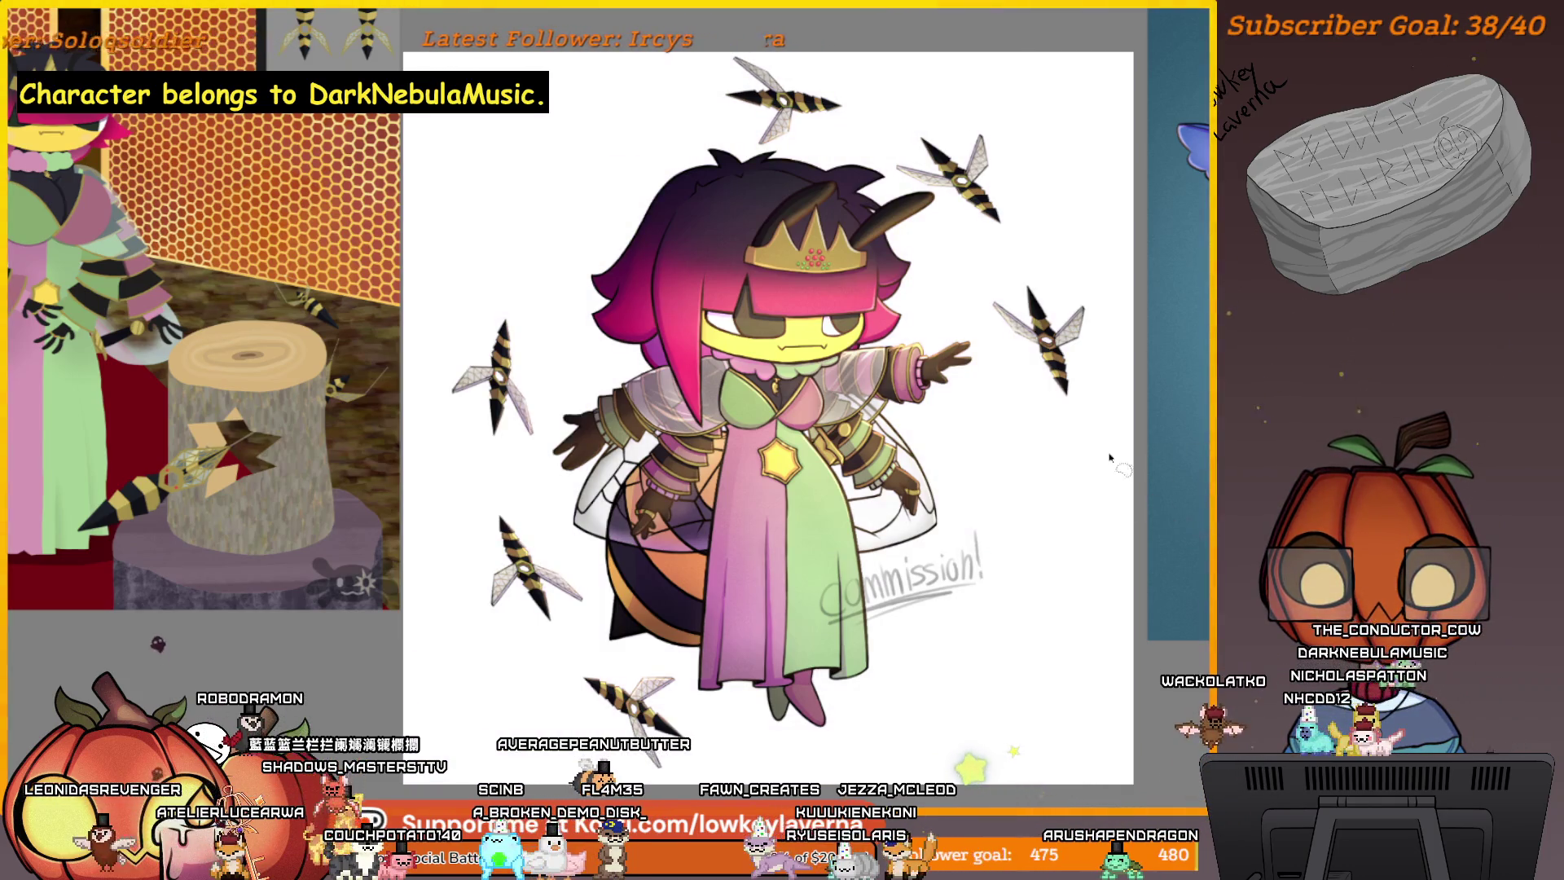
- Select the white background around the character and delete the commission watermark
{"action": "left_click", "coordinate": [526, 159]}
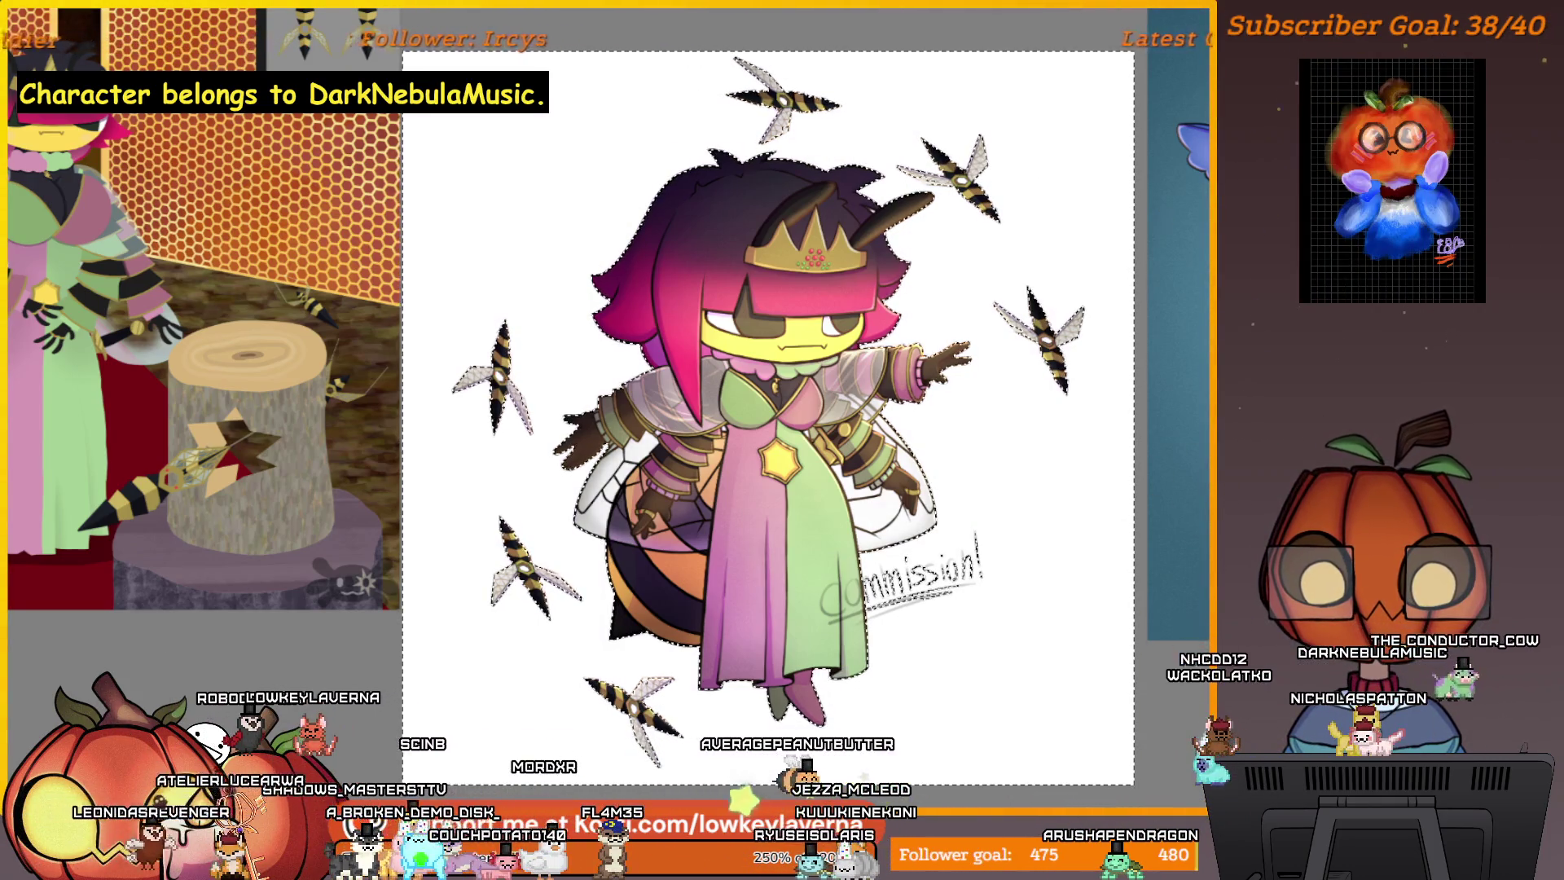
{"action": "left_click_drag", "start_coordinate": [1034, 603], "coordinate": [1078, 606]}
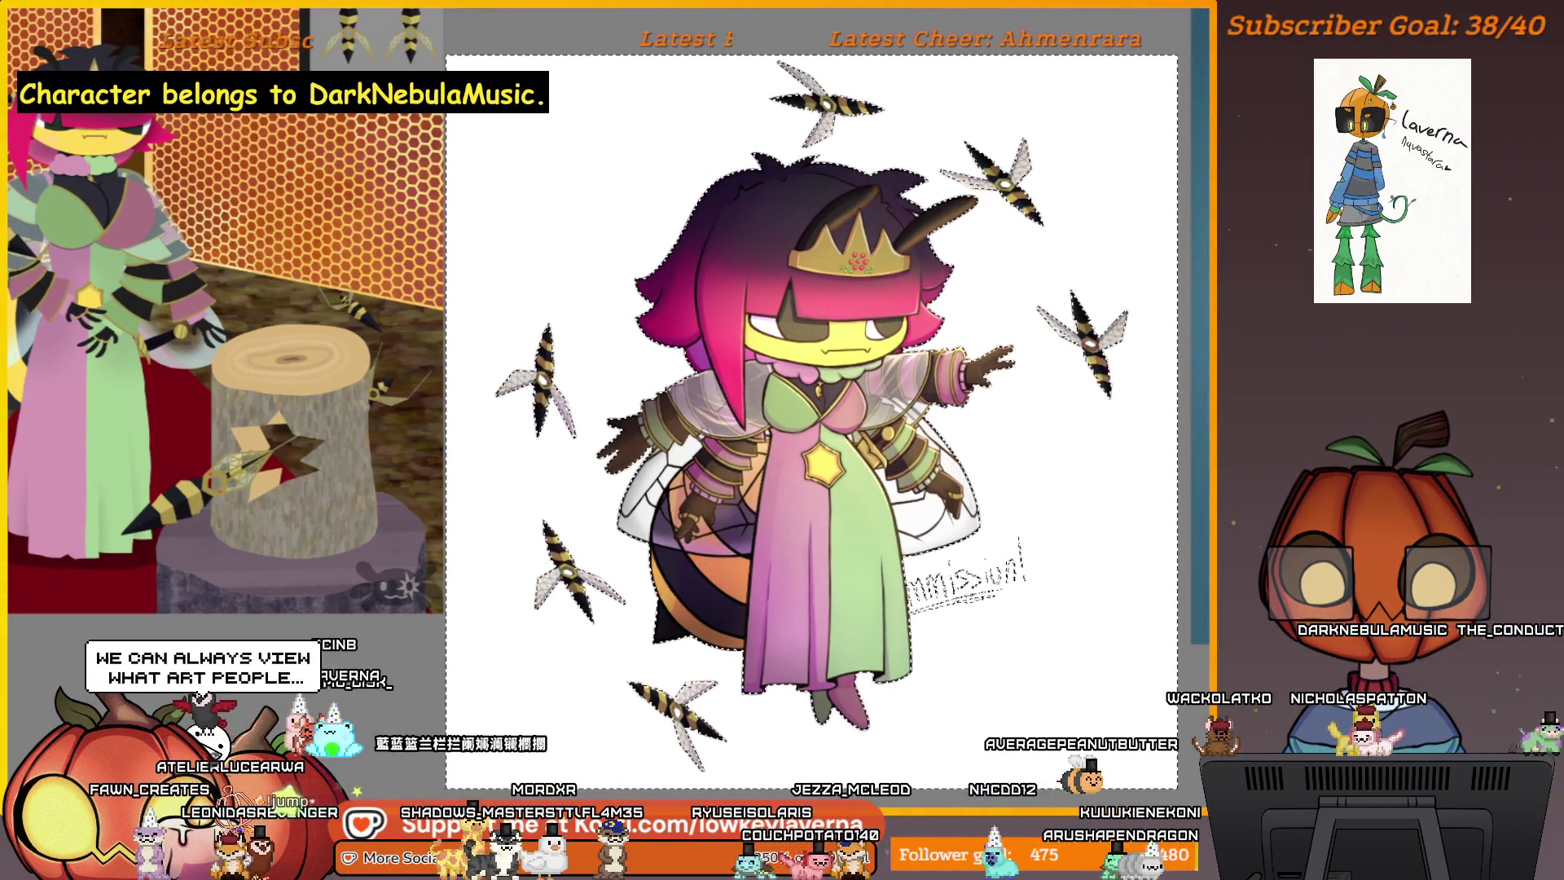
{"action": "key", "text": "Delete"}
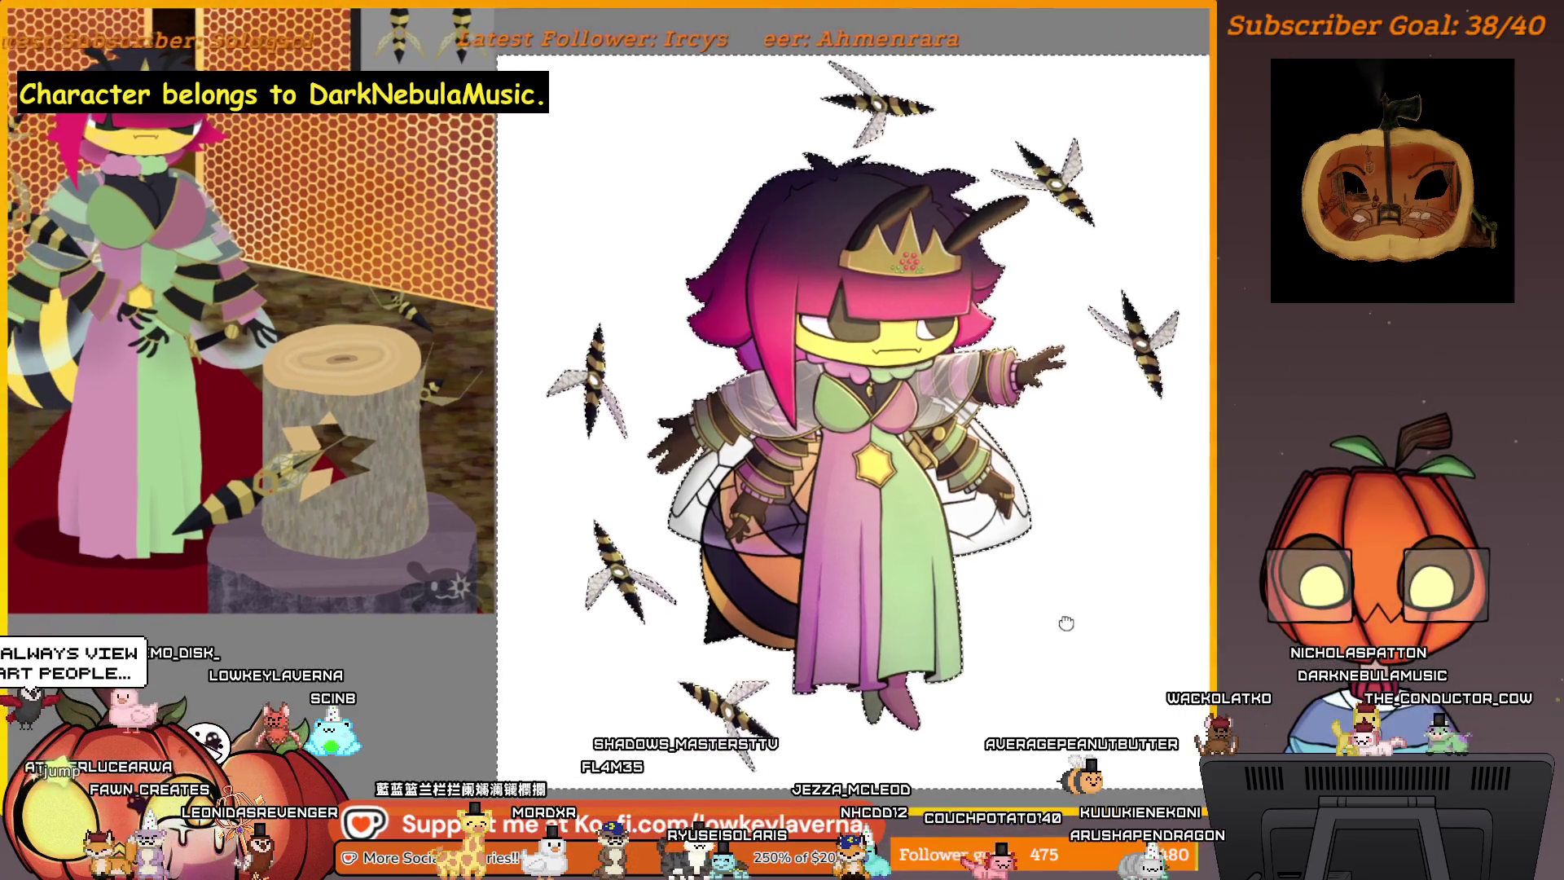
{"action": "mouse_move", "coordinate": [1064, 621]}
{"action": "left_mouse_down"}
{"action": "mouse_move", "coordinate": [1005, 616]}
{"action": "mouse_move", "coordinate": [1036, 572]}
{"action": "left_mouse_up"}
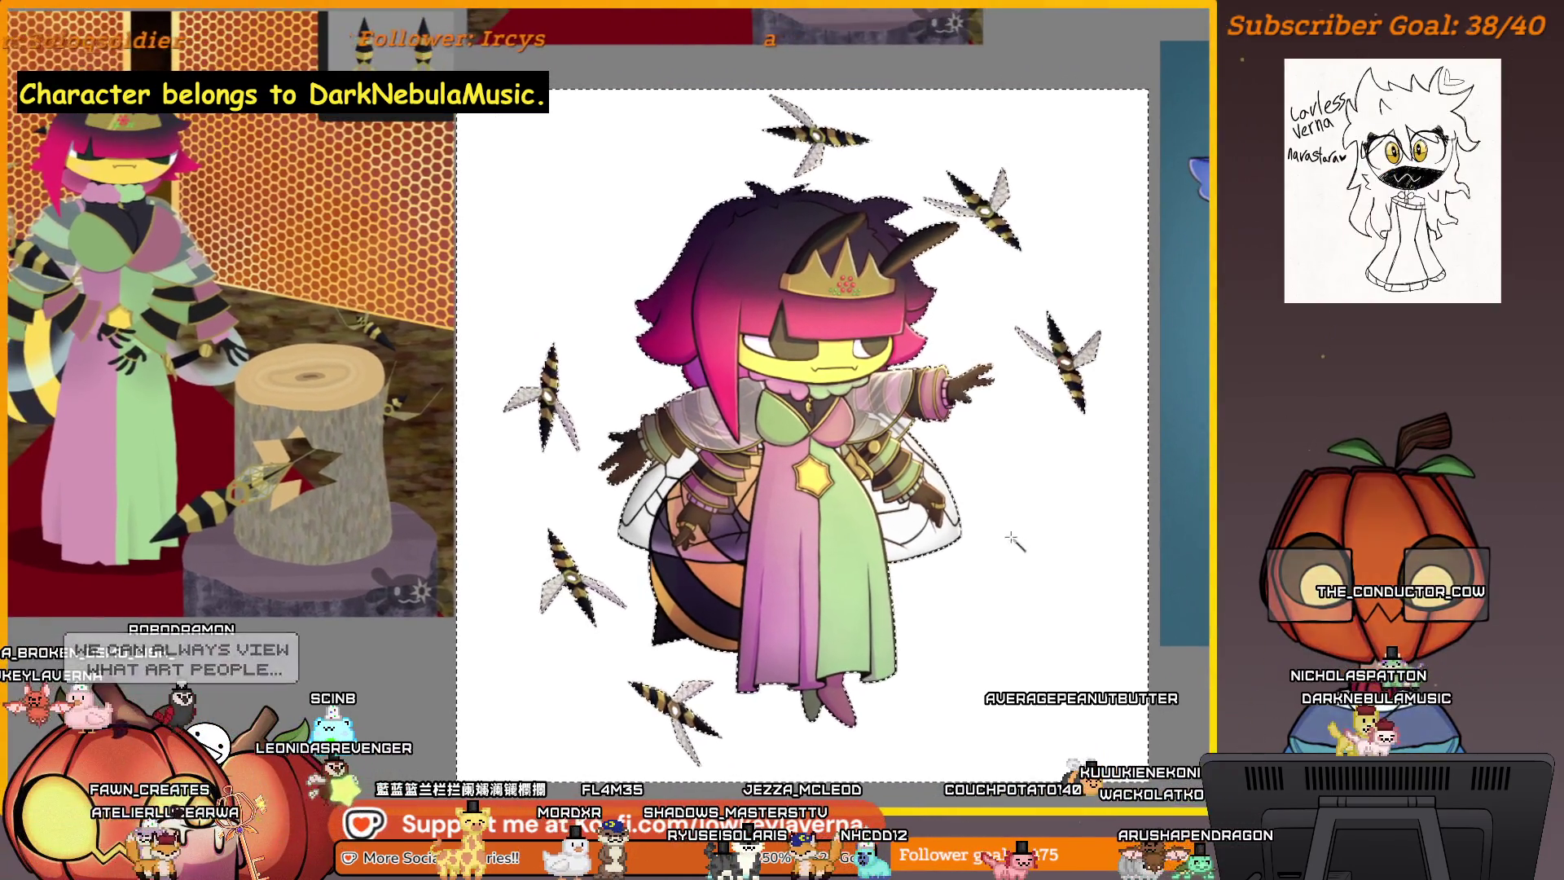
- Dismiss the Selection Actions menu and select the wasp's central hole instead
{"action": "right_click", "coordinate": [1022, 538]}
{"action": "left_click", "coordinate": [936, 597]}
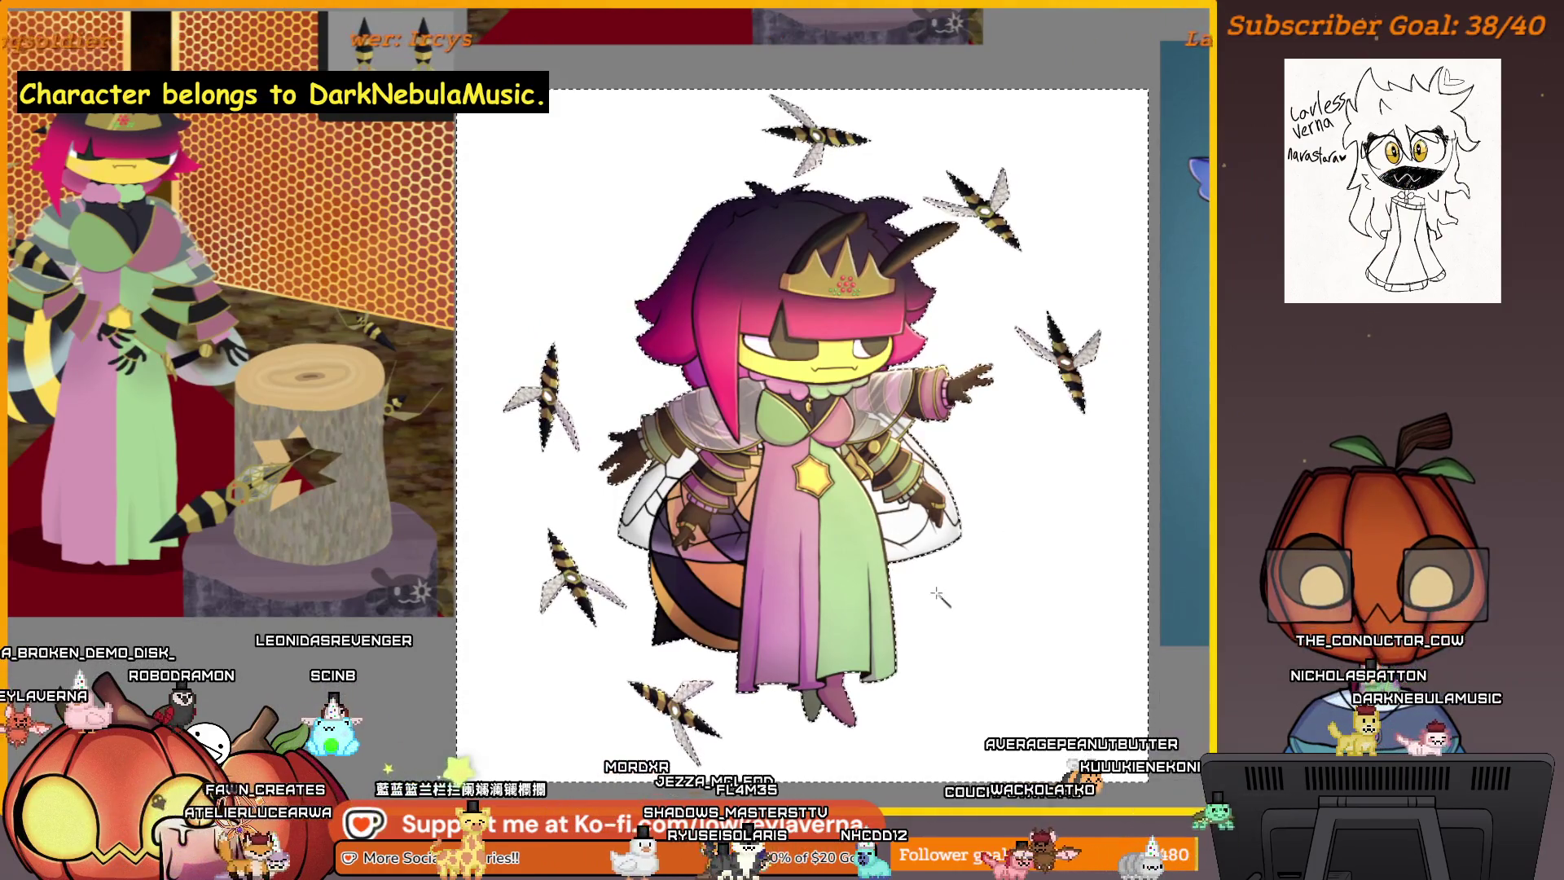
{"action": "right_click", "coordinate": [938, 597]}
{"action": "key", "text": "Escape"}
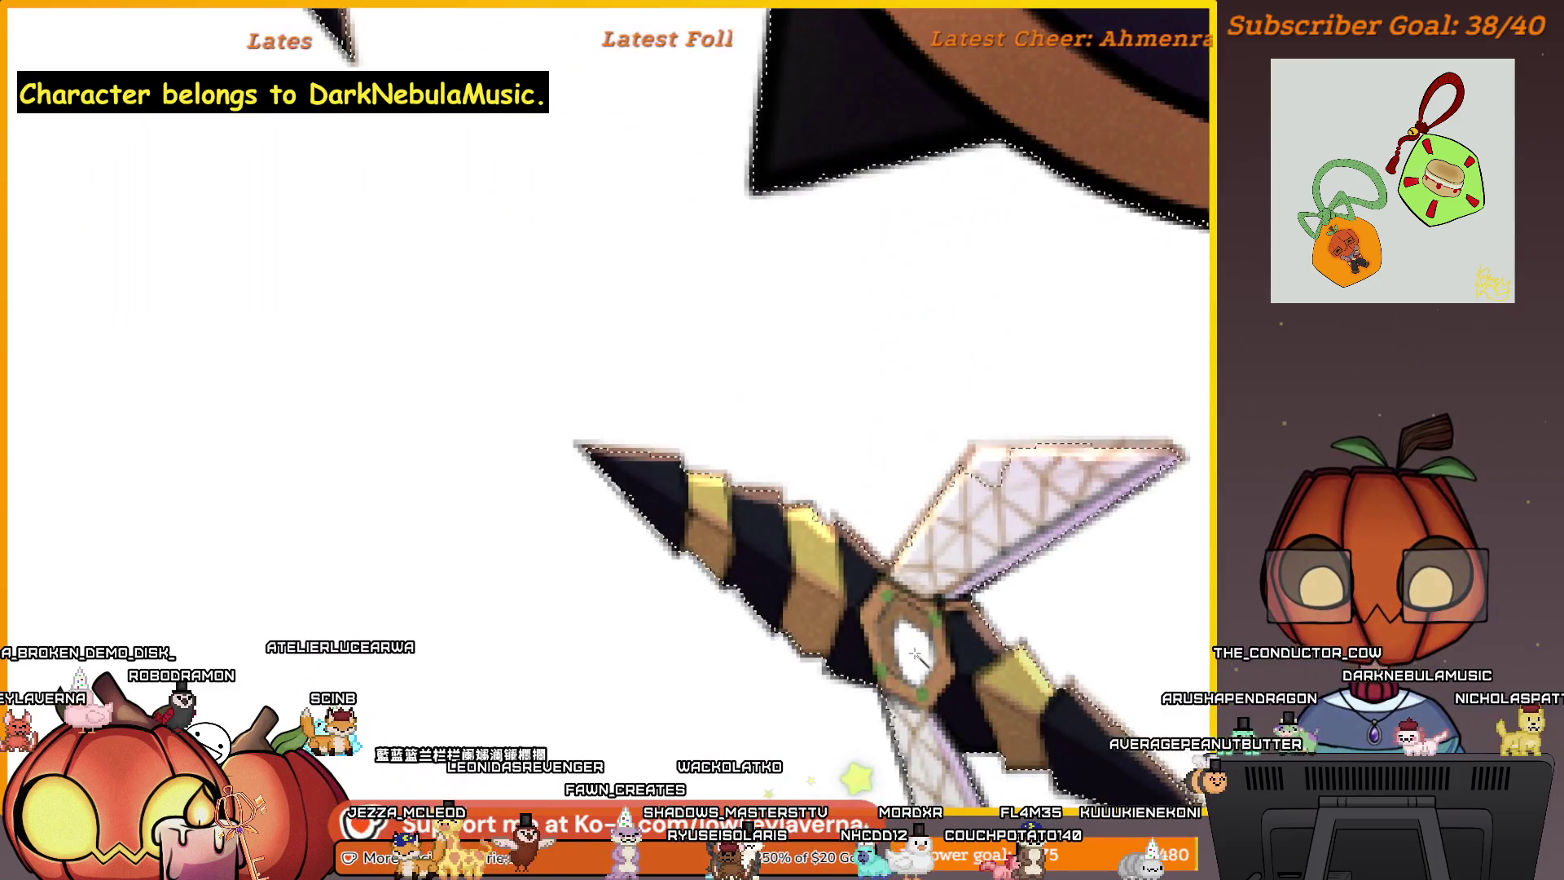
{"action": "left_click", "coordinate": [948, 566]}
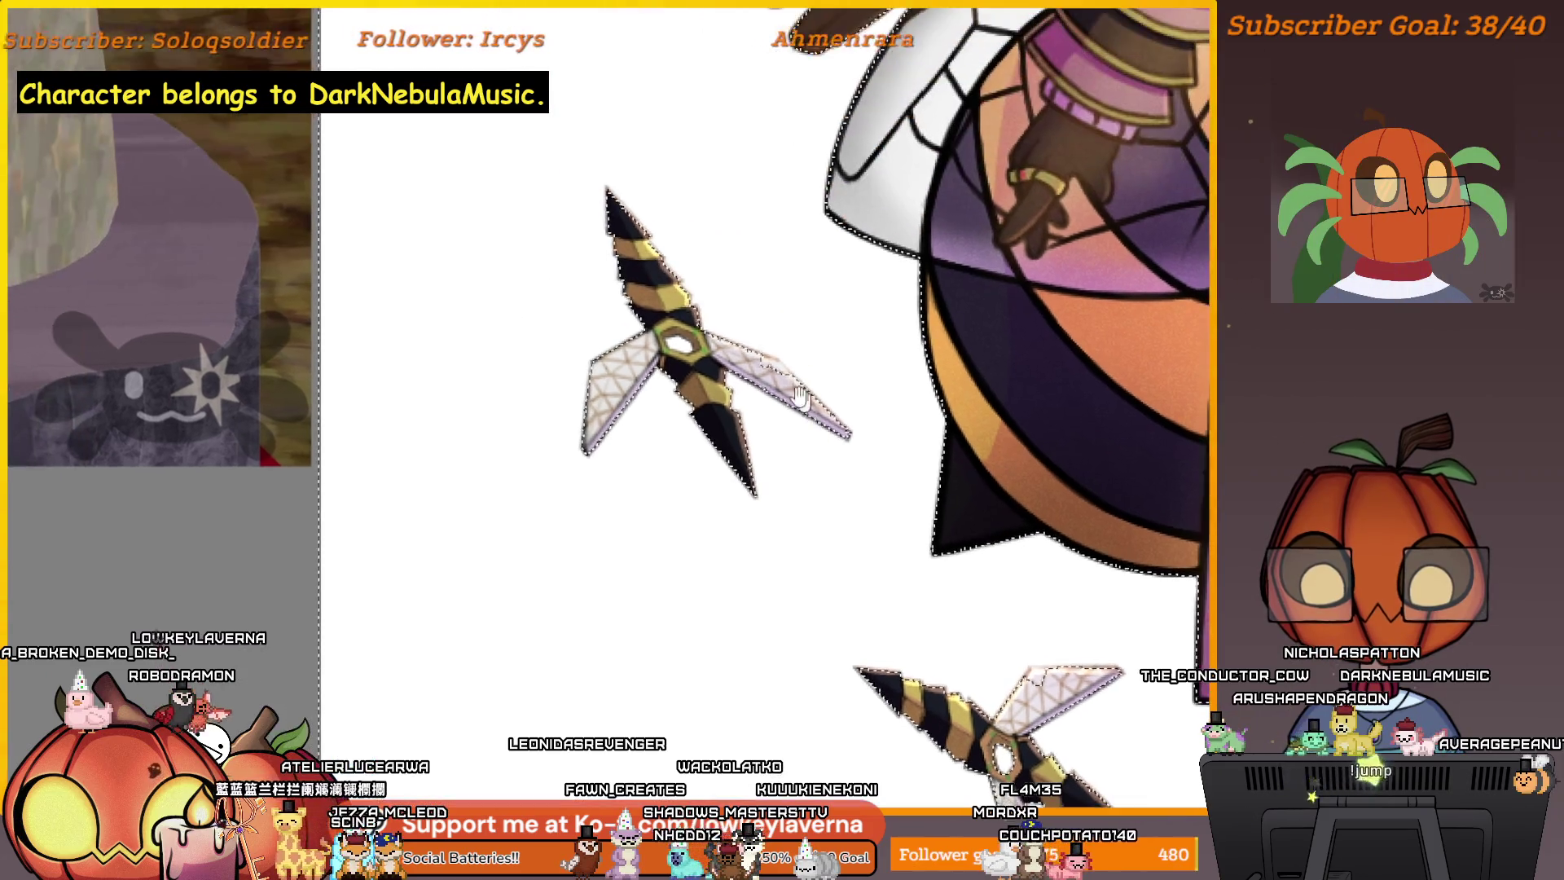
{"action": "mouse_move", "coordinate": [714, 182]}
{"action": "left_mouse_down"}
{"action": "mouse_move", "coordinate": [717, 360]}
{"action": "mouse_move", "coordinate": [750, 587]}
{"action": "left_mouse_up"}
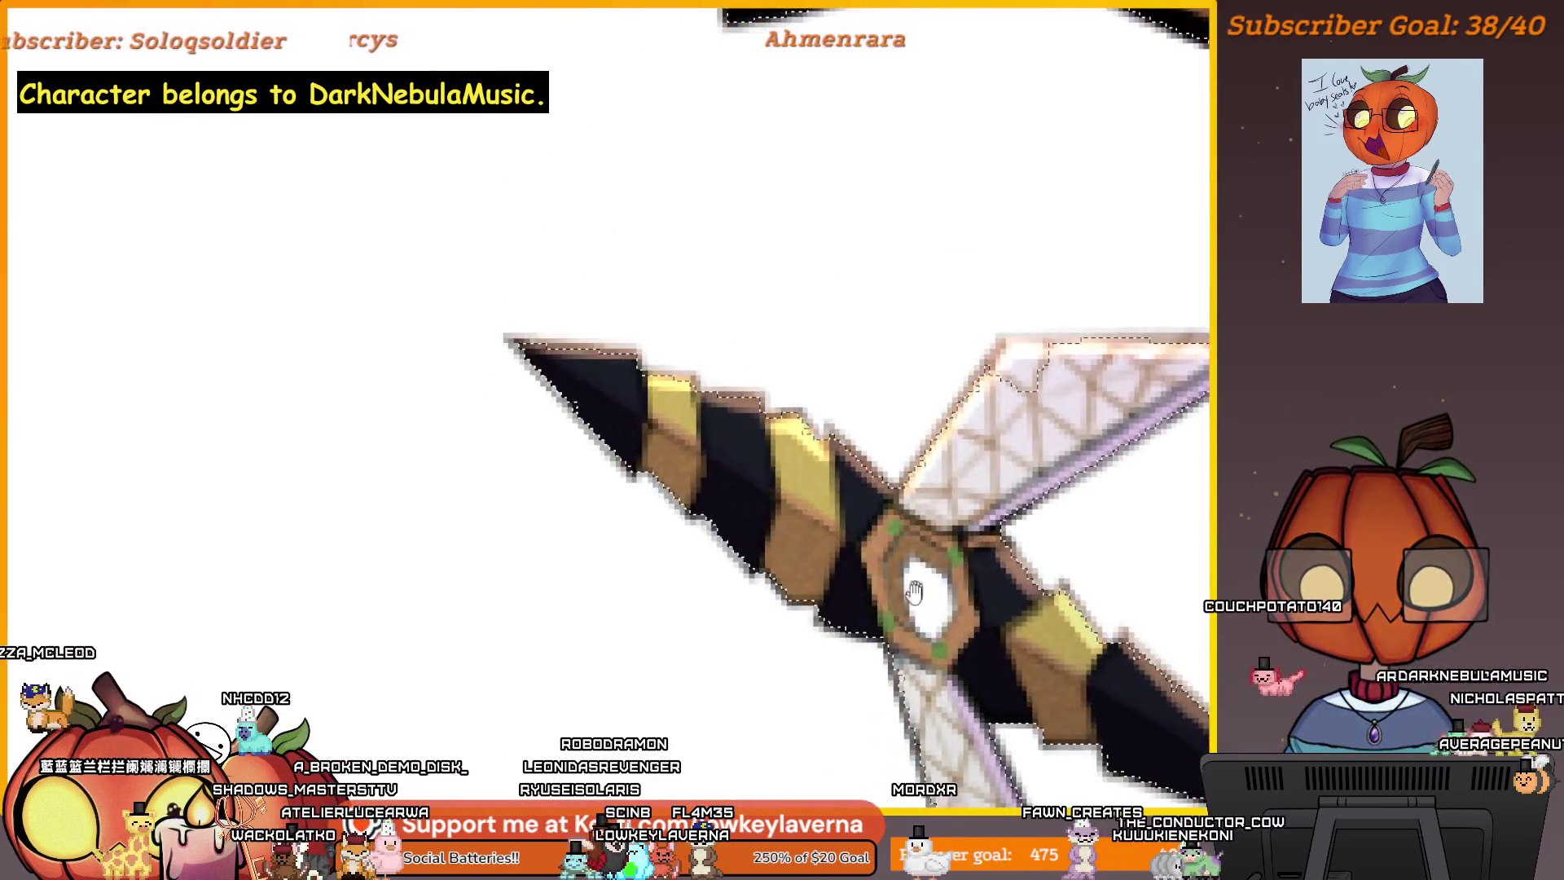
{"action": "left_click_drag", "start_coordinate": [914, 592], "coordinate": [874, 584]}
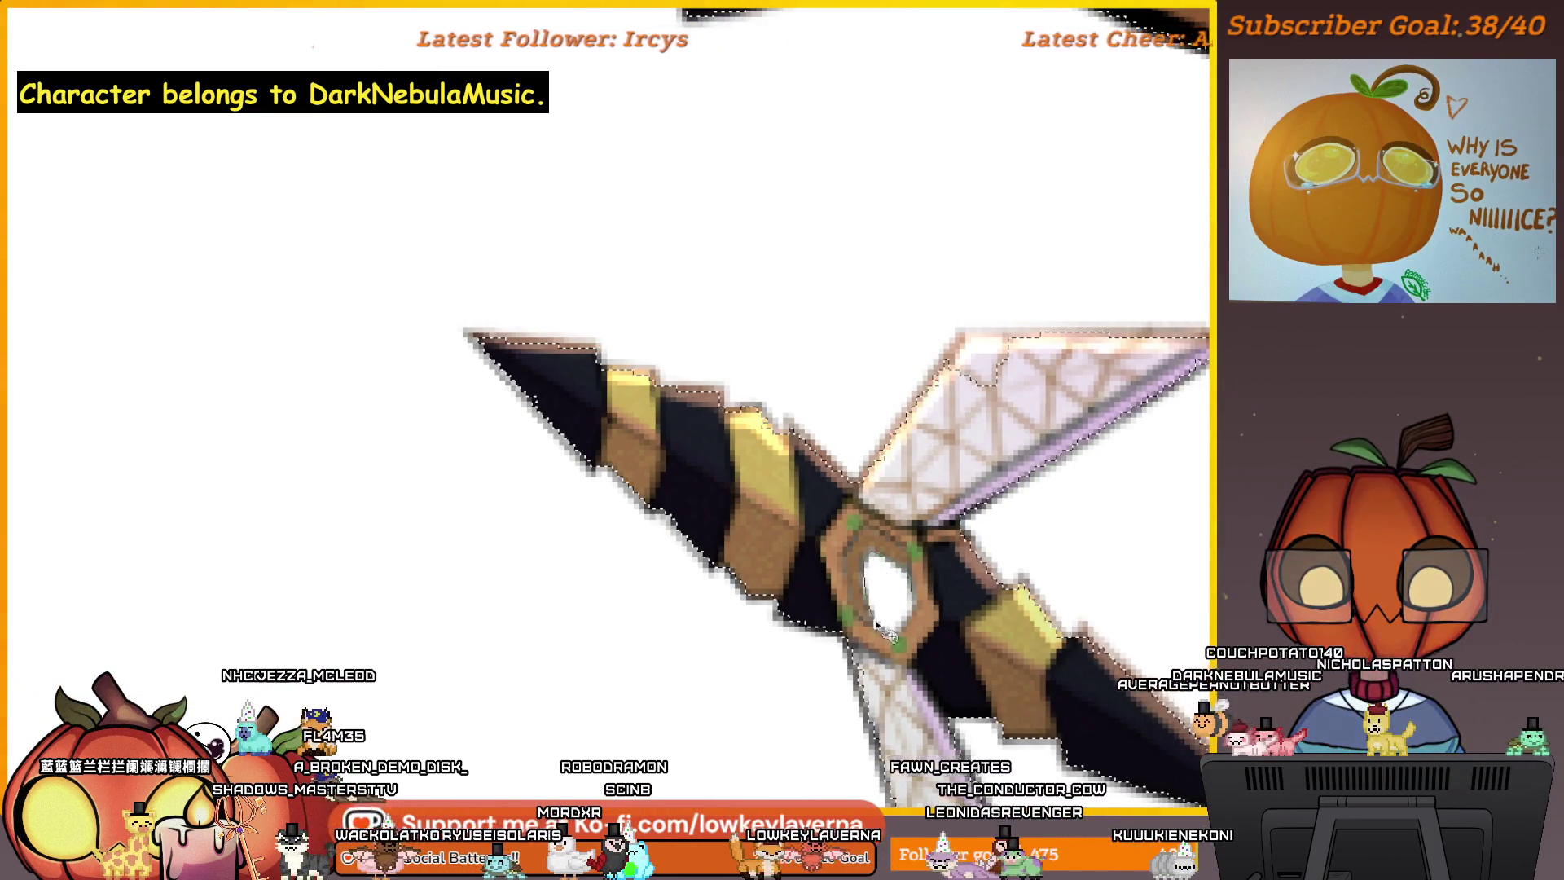
- Trace a closed polygonal outline around the empty pivot hole in the wasp's body
{"action": "scroll", "coordinate": [934, 437], "scroll_direction": "down", "scroll_amount": 5}
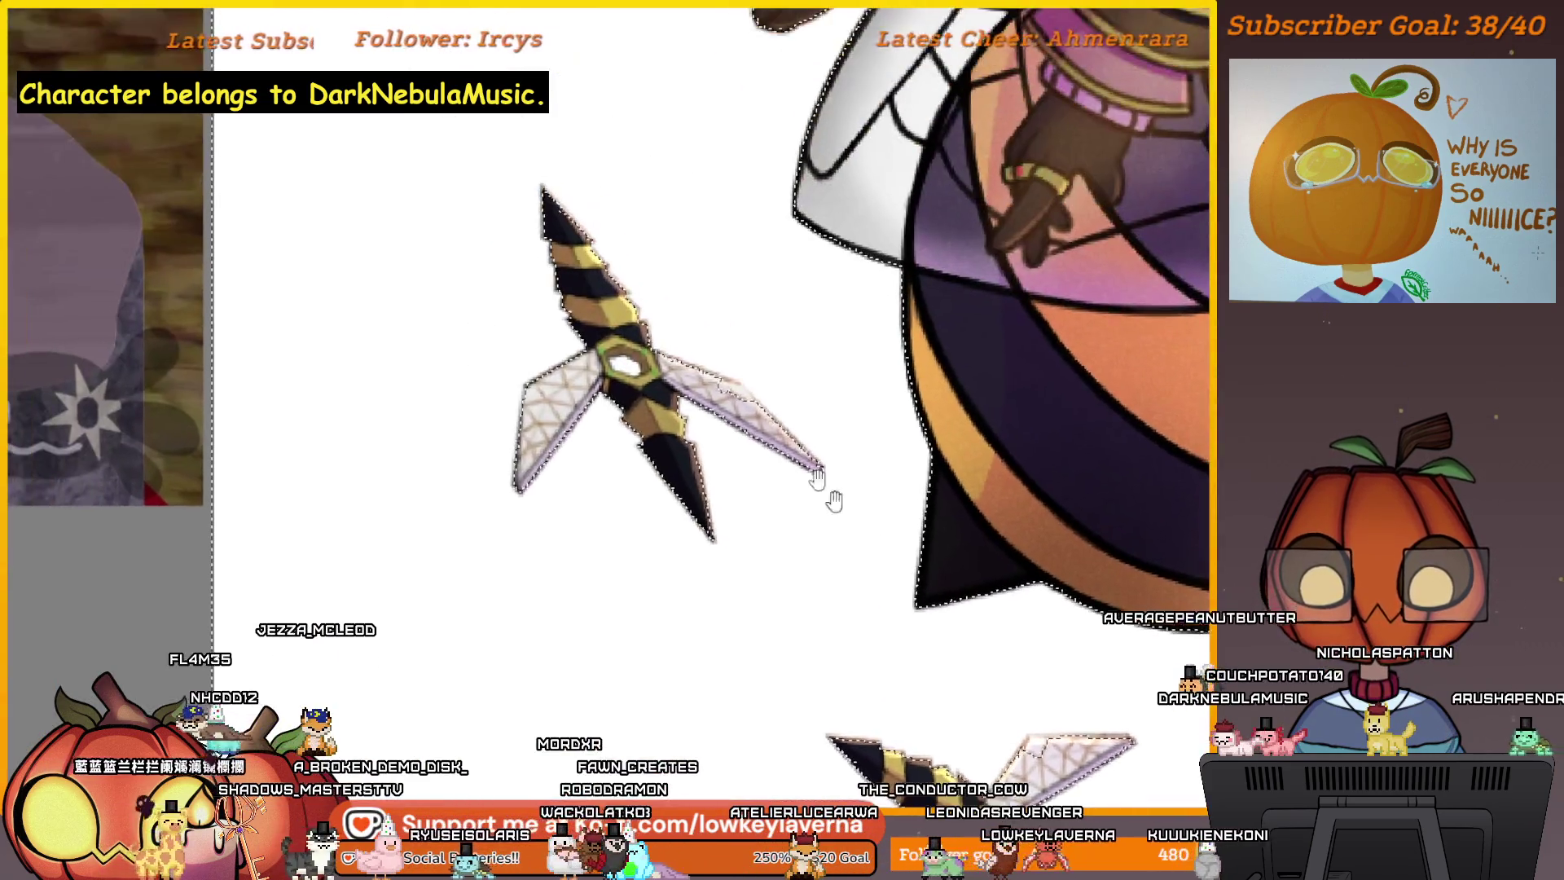
{"action": "scroll", "coordinate": [827, 499], "scroll_direction": "up", "scroll_amount": 8}
{"action": "left_click", "coordinate": [788, 441]}
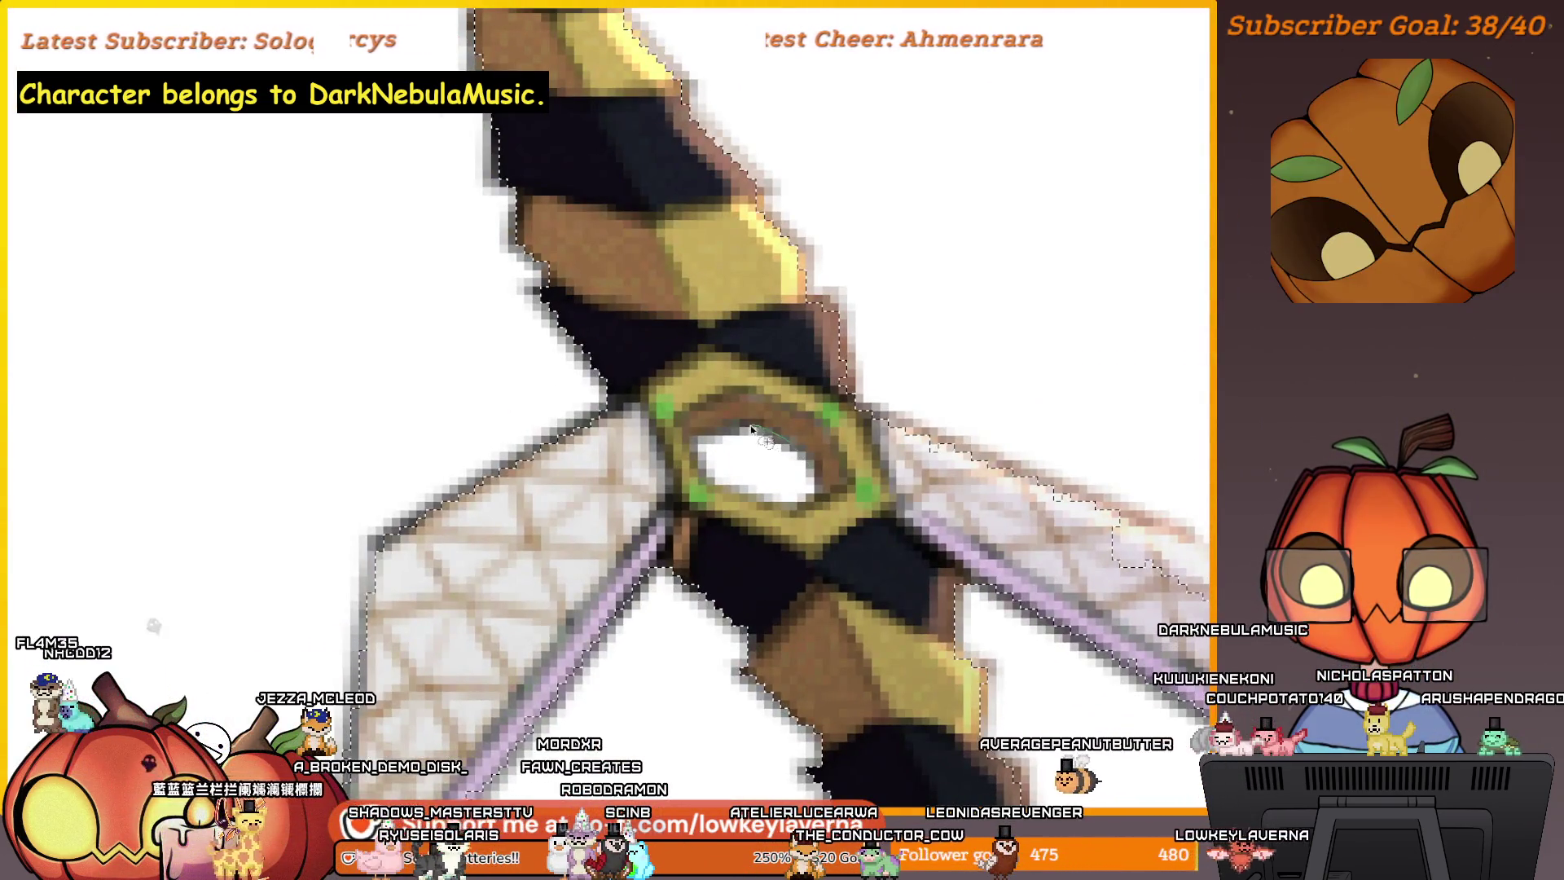
{"action": "left_click", "coordinate": [754, 424]}
{"action": "left_click", "coordinate": [697, 444]}
{"action": "left_click", "coordinate": [720, 487]}
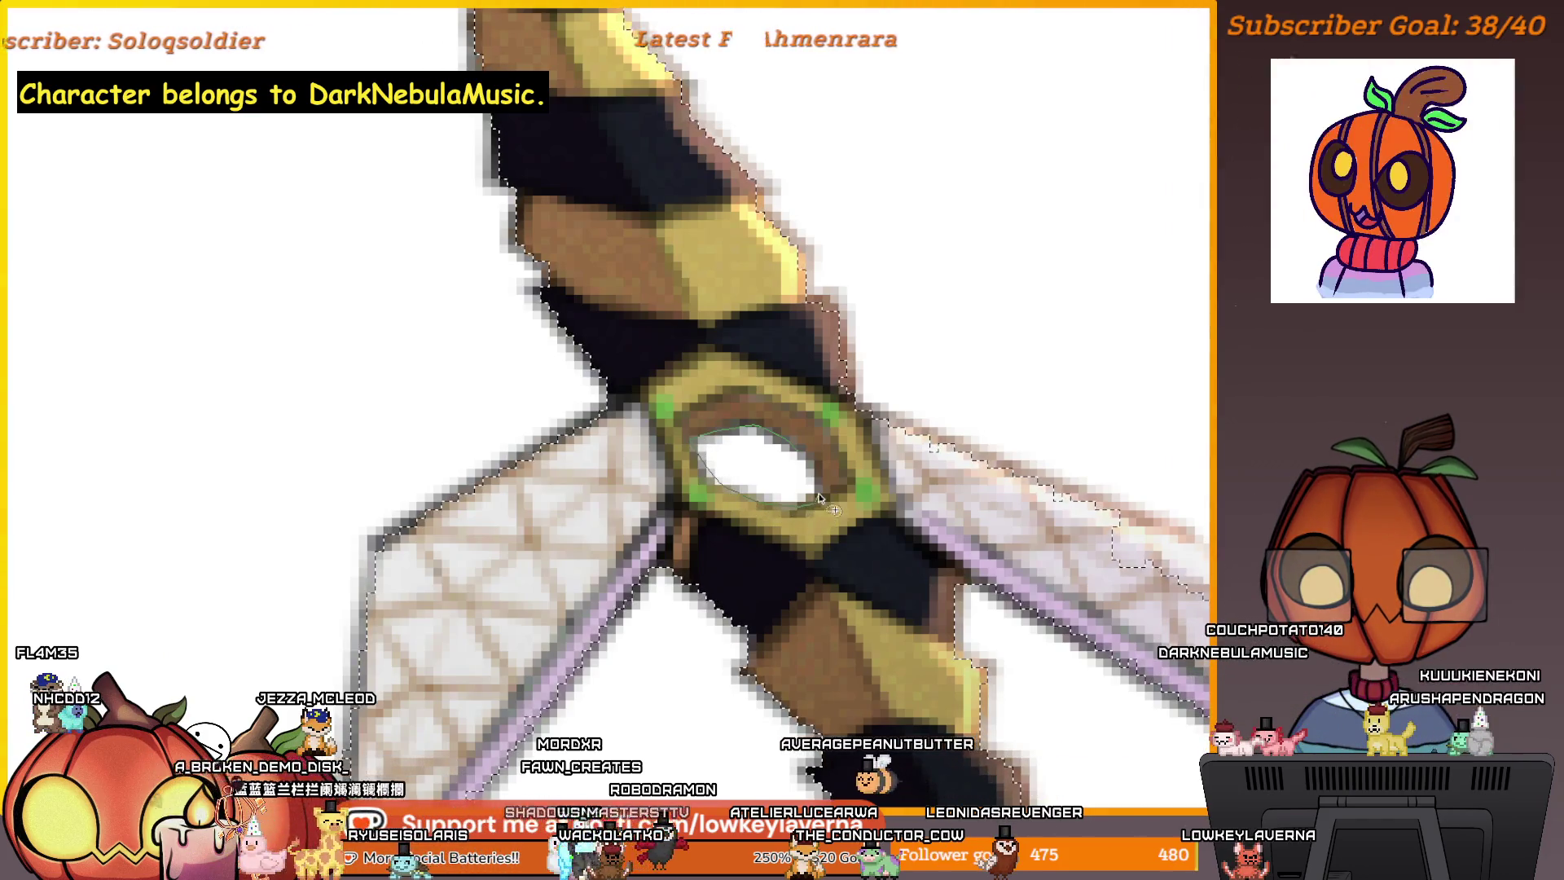
{"action": "scroll", "coordinate": [806, 342], "scroll_direction": "down", "scroll_amount": 5}
{"action": "scroll", "coordinate": [817, 426], "scroll_direction": "up", "scroll_amount": 5}
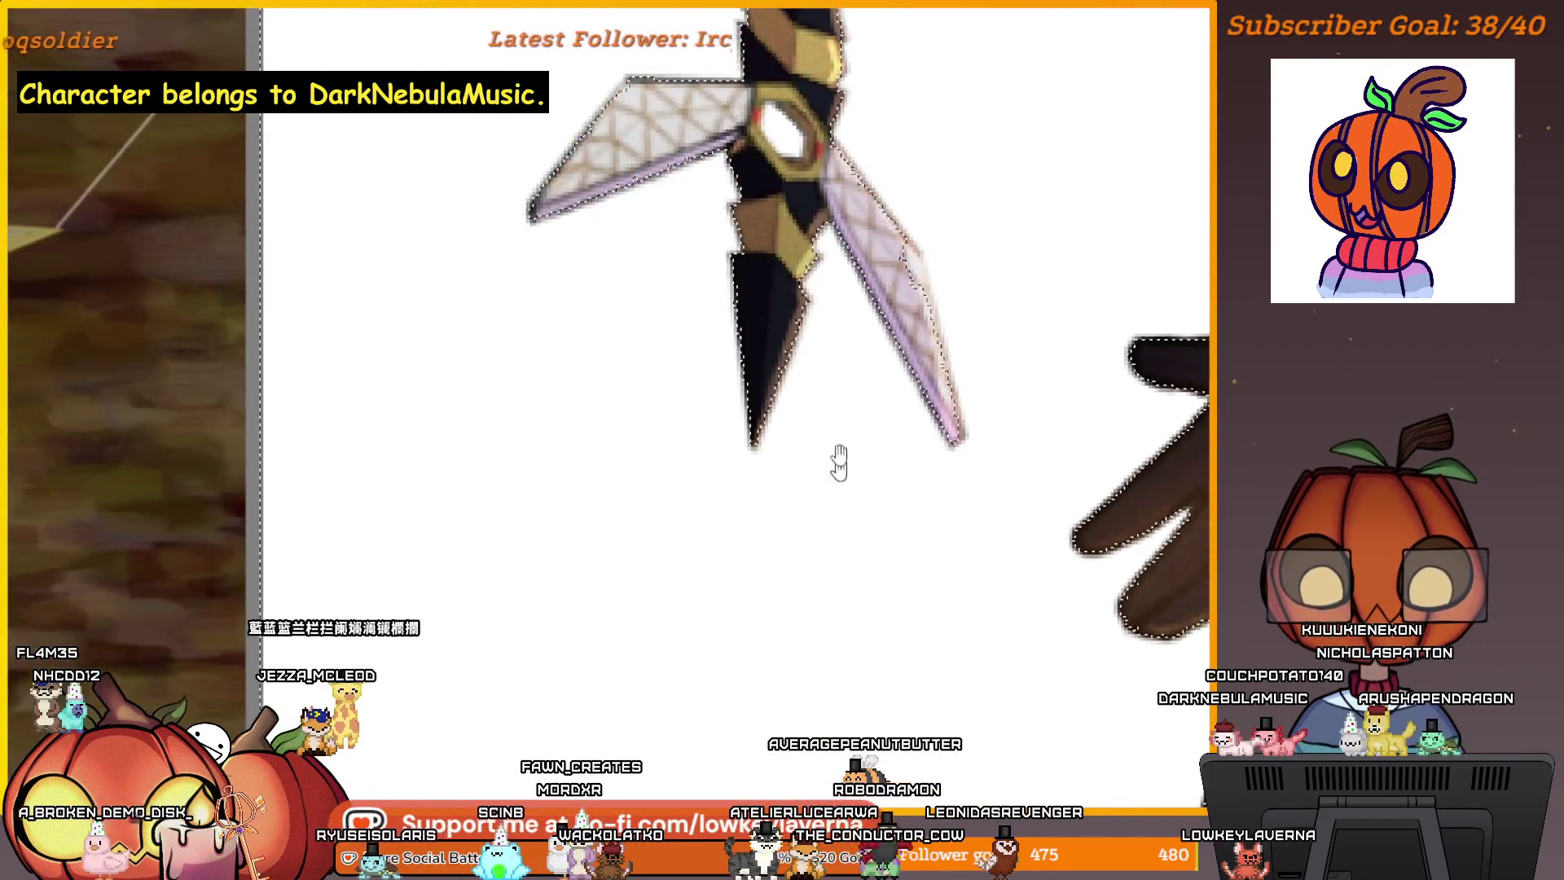
{"action": "scroll", "coordinate": [825, 493], "scroll_direction": "up", "scroll_amount": 3}
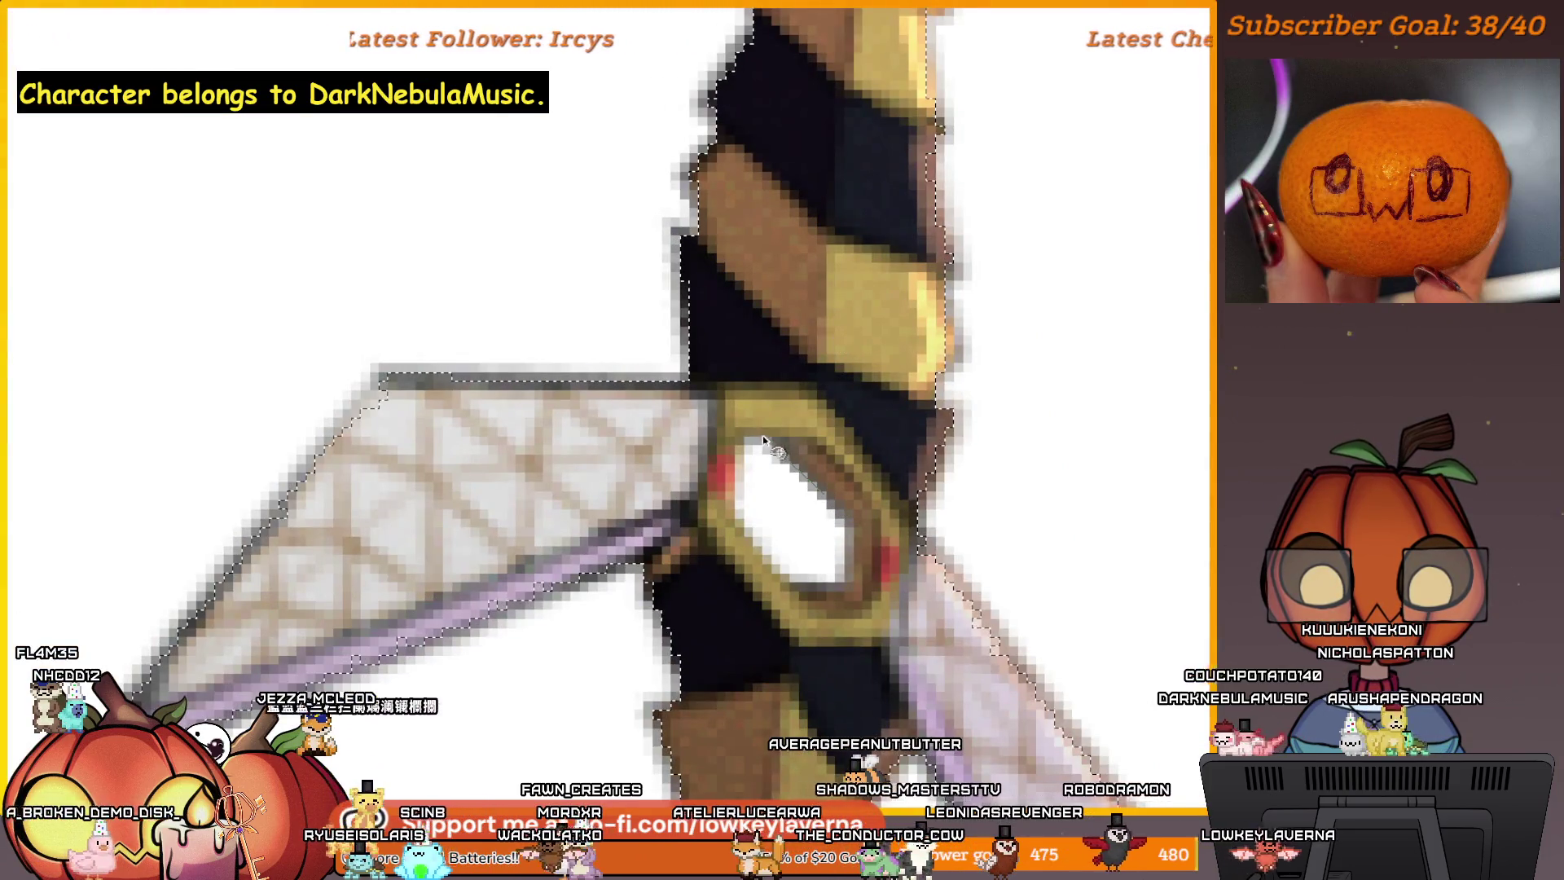
{"action": "left_click", "coordinate": [817, 595]}
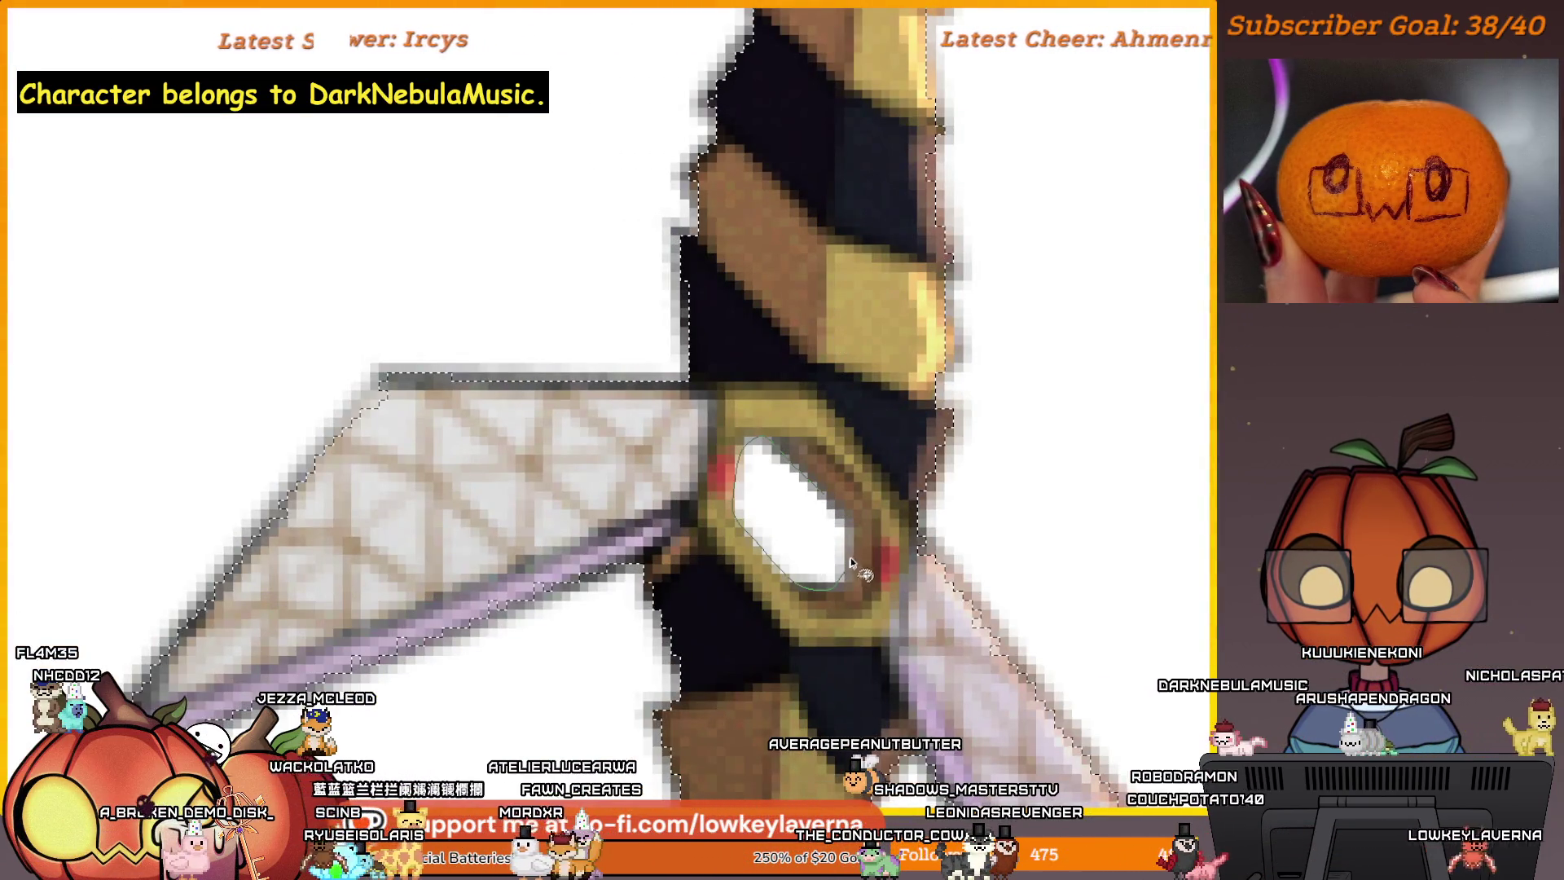
{"action": "scroll", "coordinate": [733, 570], "scroll_direction": "down", "scroll_amount": 5}
{"action": "scroll", "coordinate": [661, 686], "scroll_direction": "up", "scroll_amount": 5}
{"action": "scroll", "coordinate": [813, 506], "scroll_direction": "down", "scroll_amount": 5}
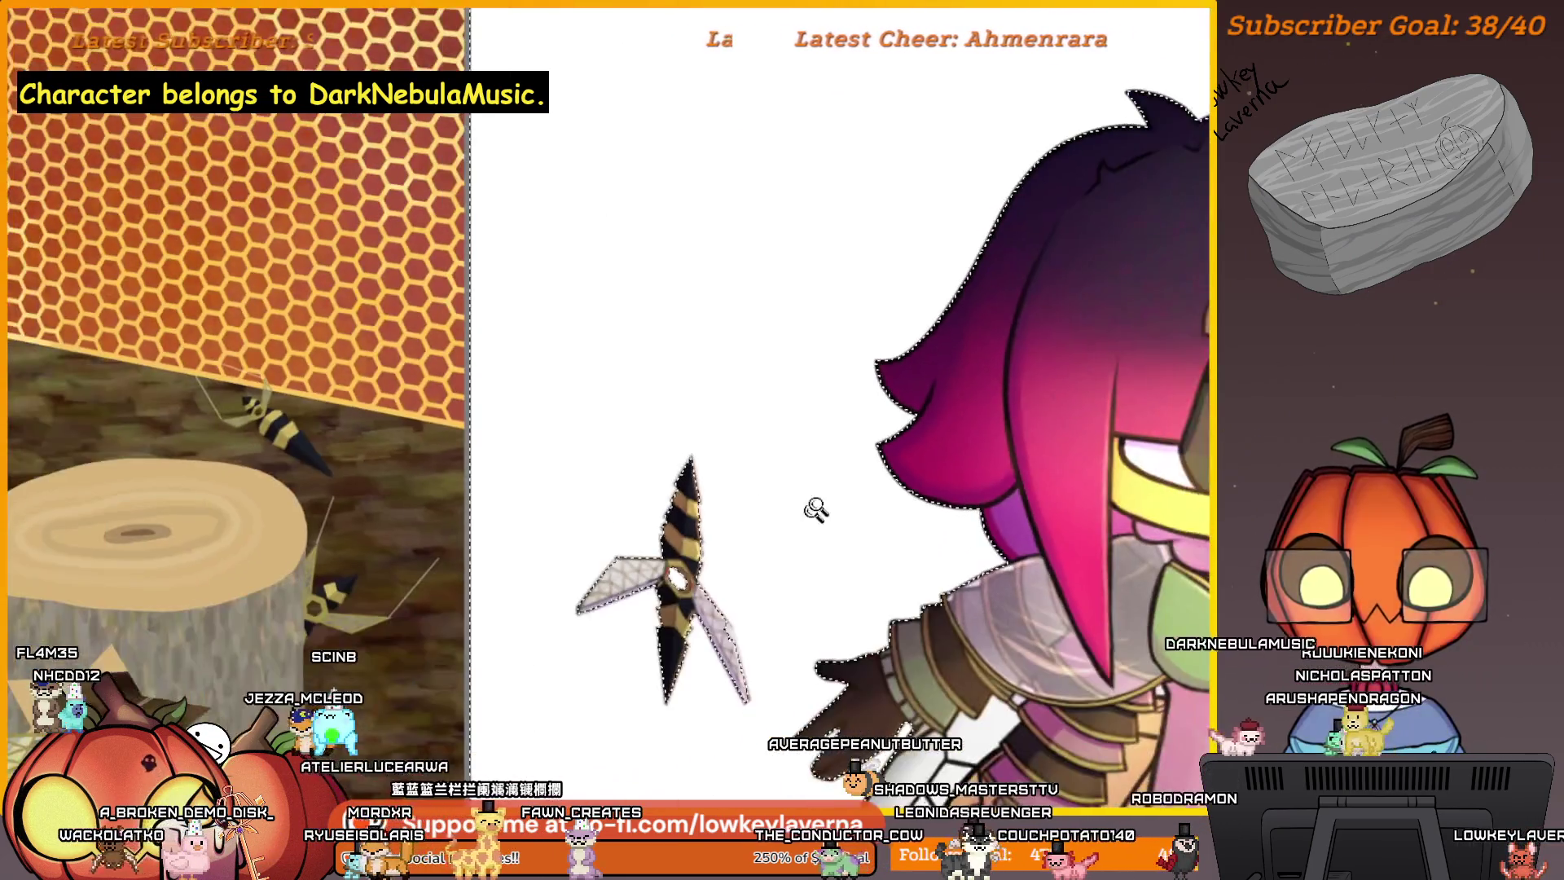
- Zoom out and pan until the whole crowned bee and hollow-centred wasps are framed
{"action": "scroll", "coordinate": [850, 264], "scroll_direction": "up", "scroll_amount": 5}
{"action": "scroll", "coordinate": [746, 436], "scroll_direction": "up", "scroll_amount": 5}
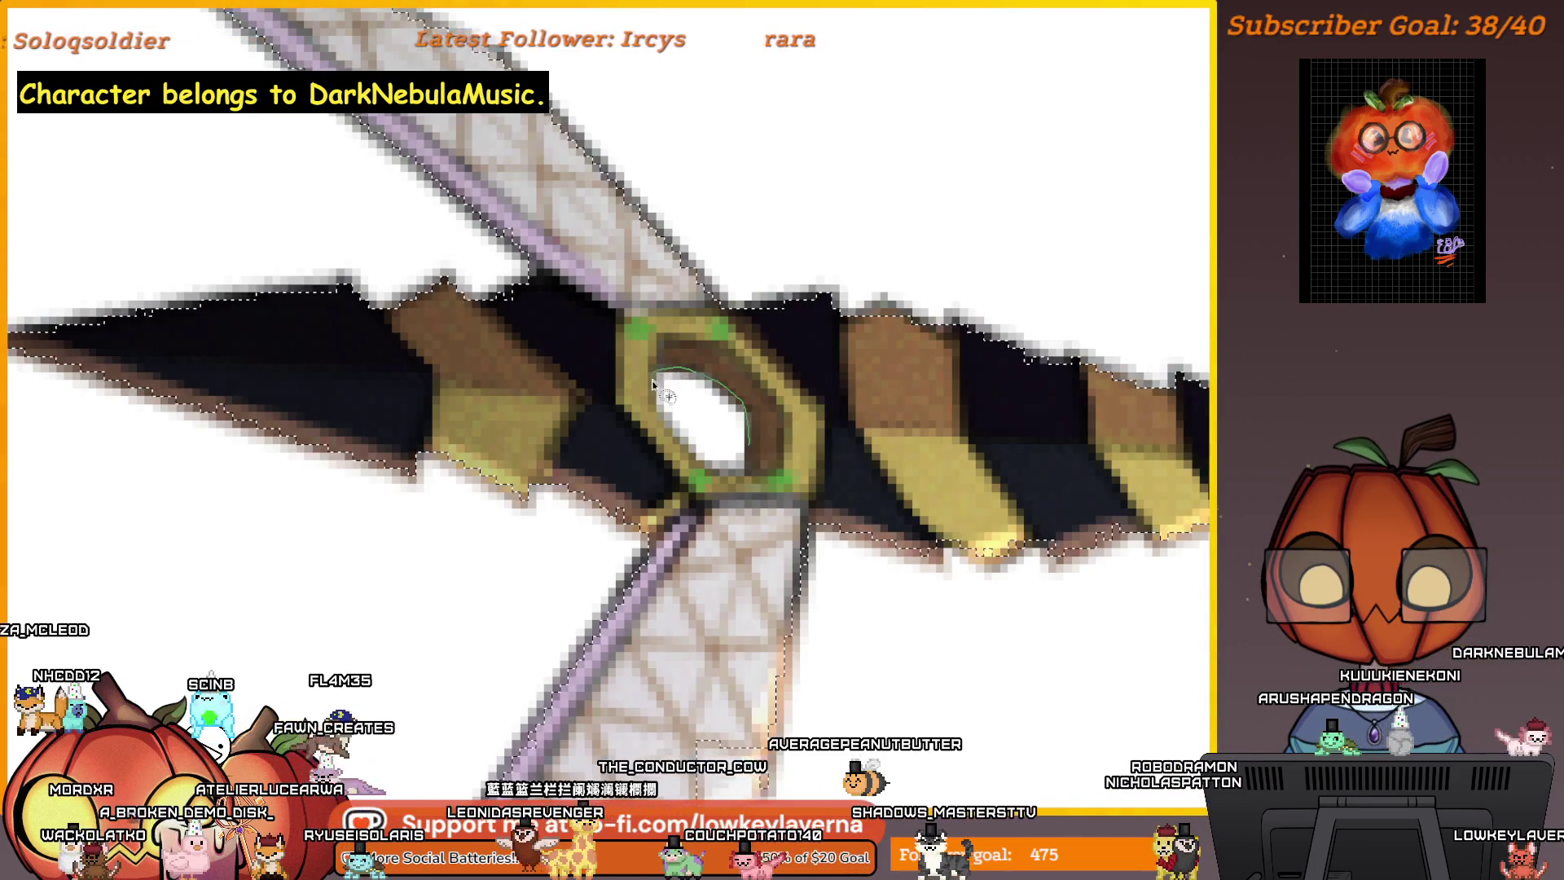
{"action": "scroll", "coordinate": [747, 446], "scroll_direction": "down", "scroll_amount": 5}
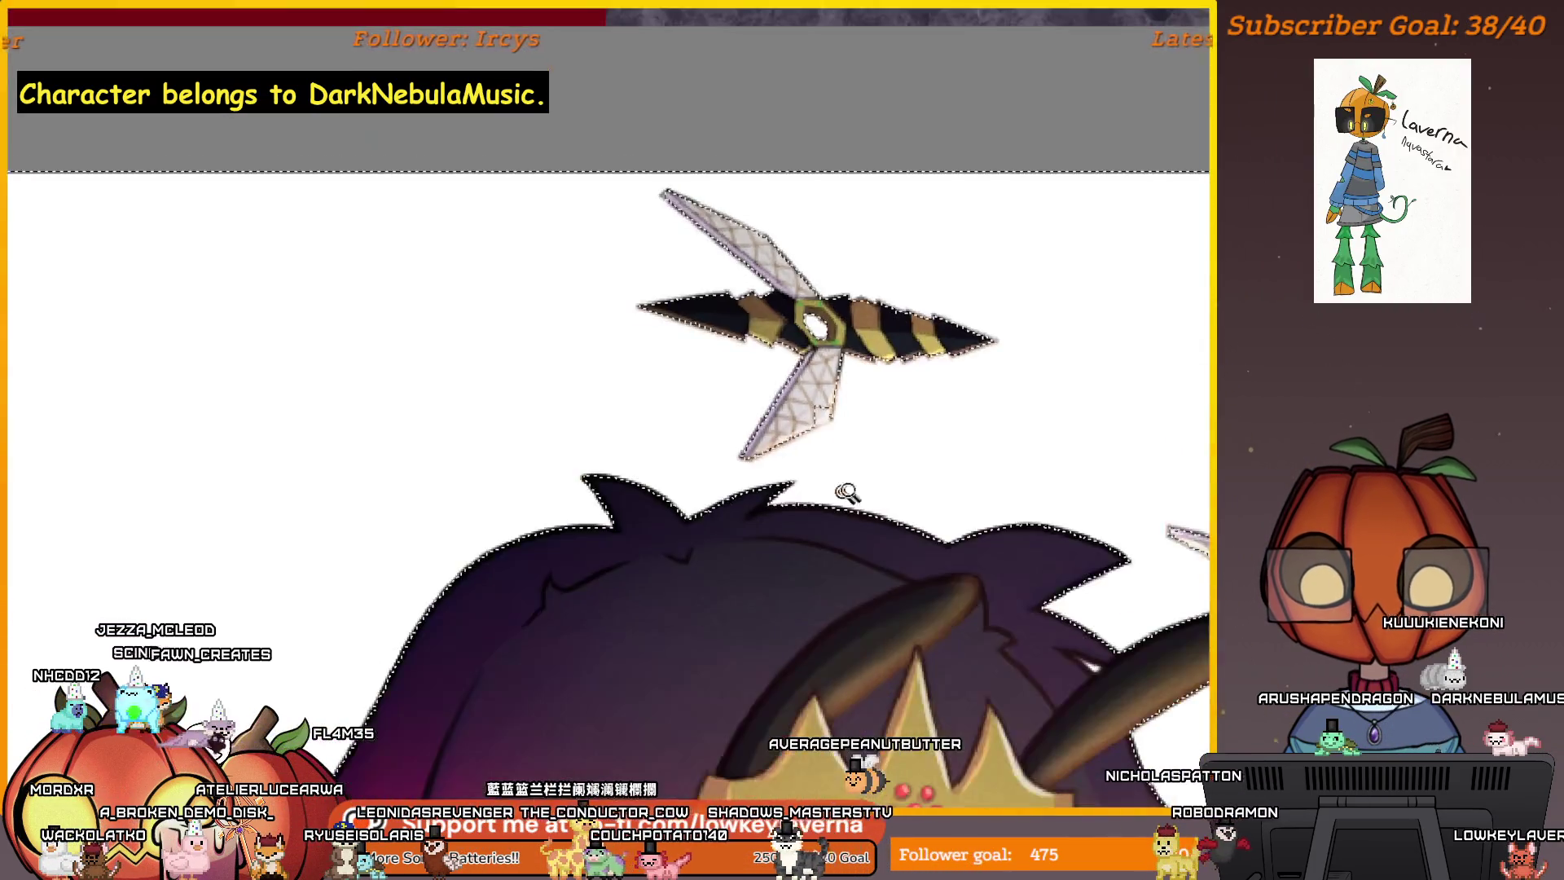
{"action": "scroll", "coordinate": [1001, 361], "scroll_direction": "up", "scroll_amount": 5}
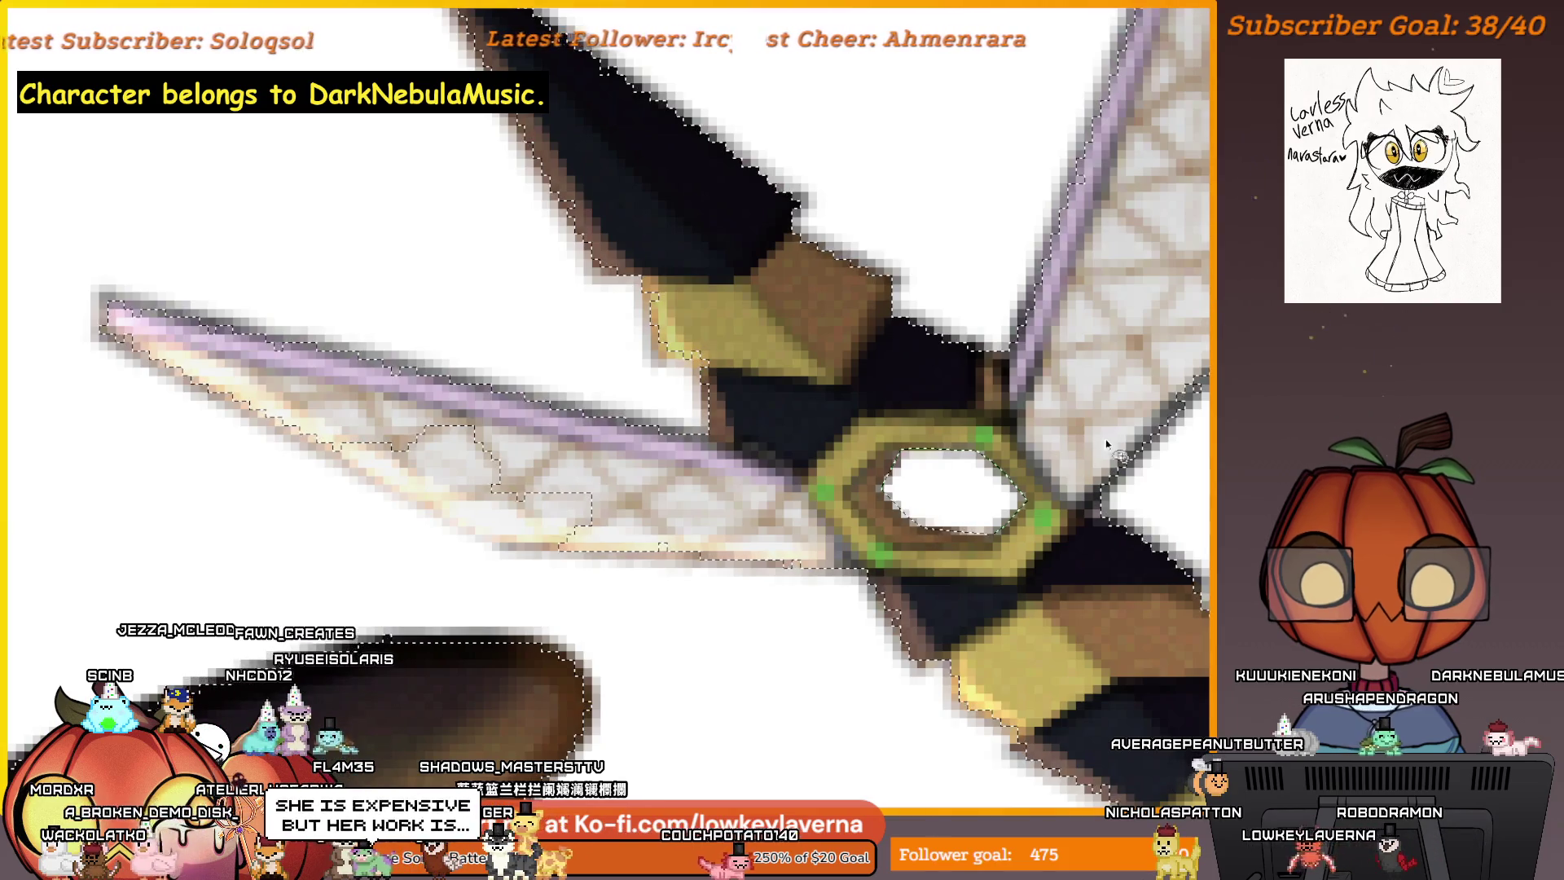
{"action": "scroll", "coordinate": [1058, 505], "scroll_direction": "down", "scroll_amount": 5}
{"action": "scroll", "coordinate": [937, 529], "scroll_direction": "up", "scroll_amount": 6}
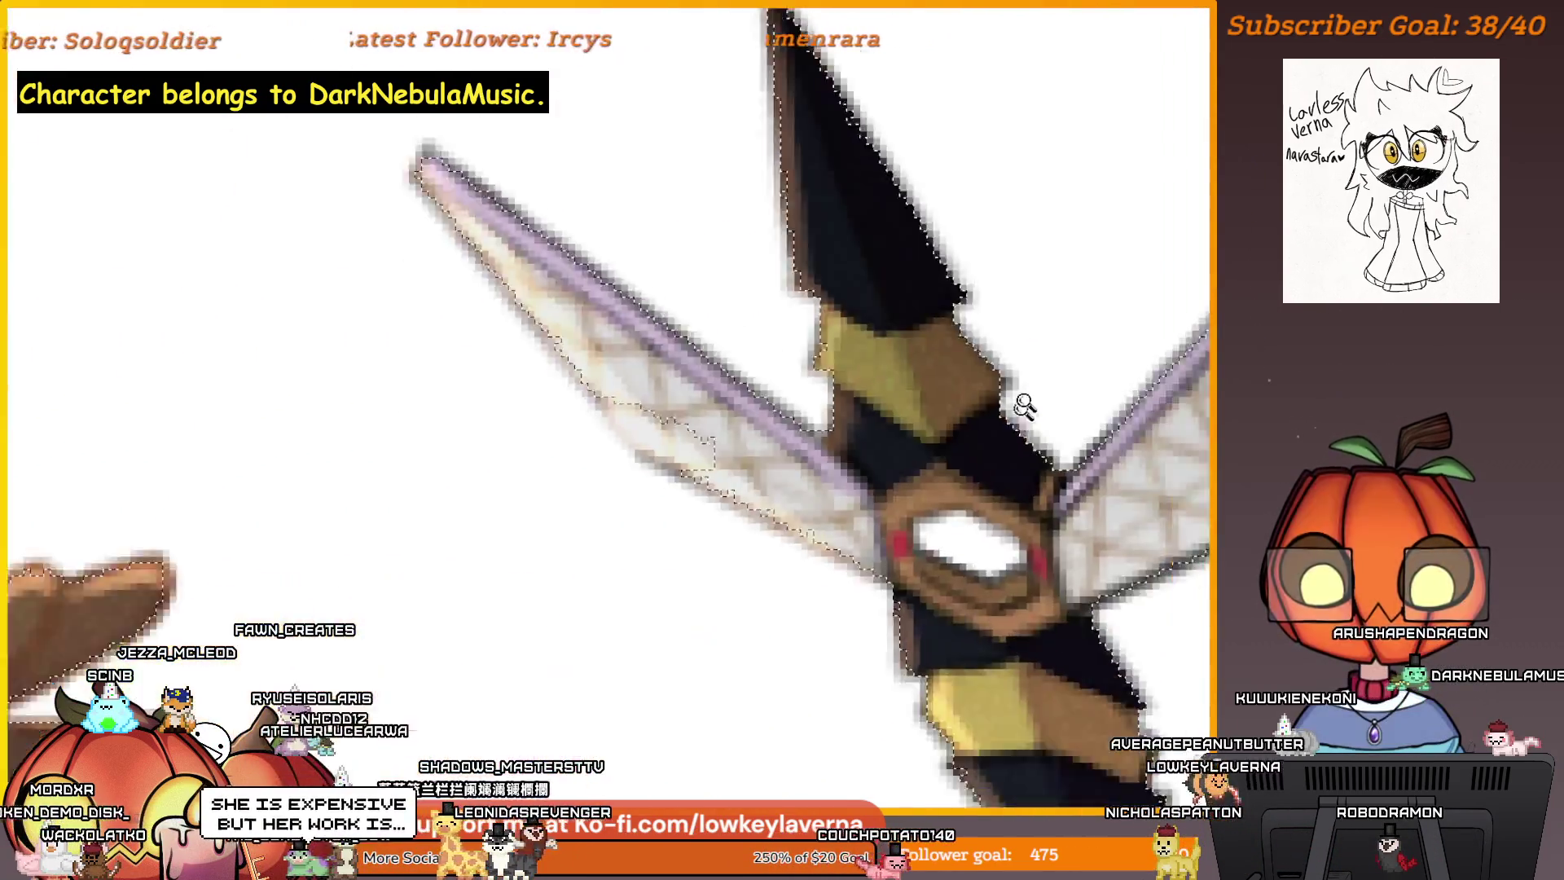
{"action": "scroll", "coordinate": [1035, 489], "scroll_direction": "up", "scroll_amount": 2}
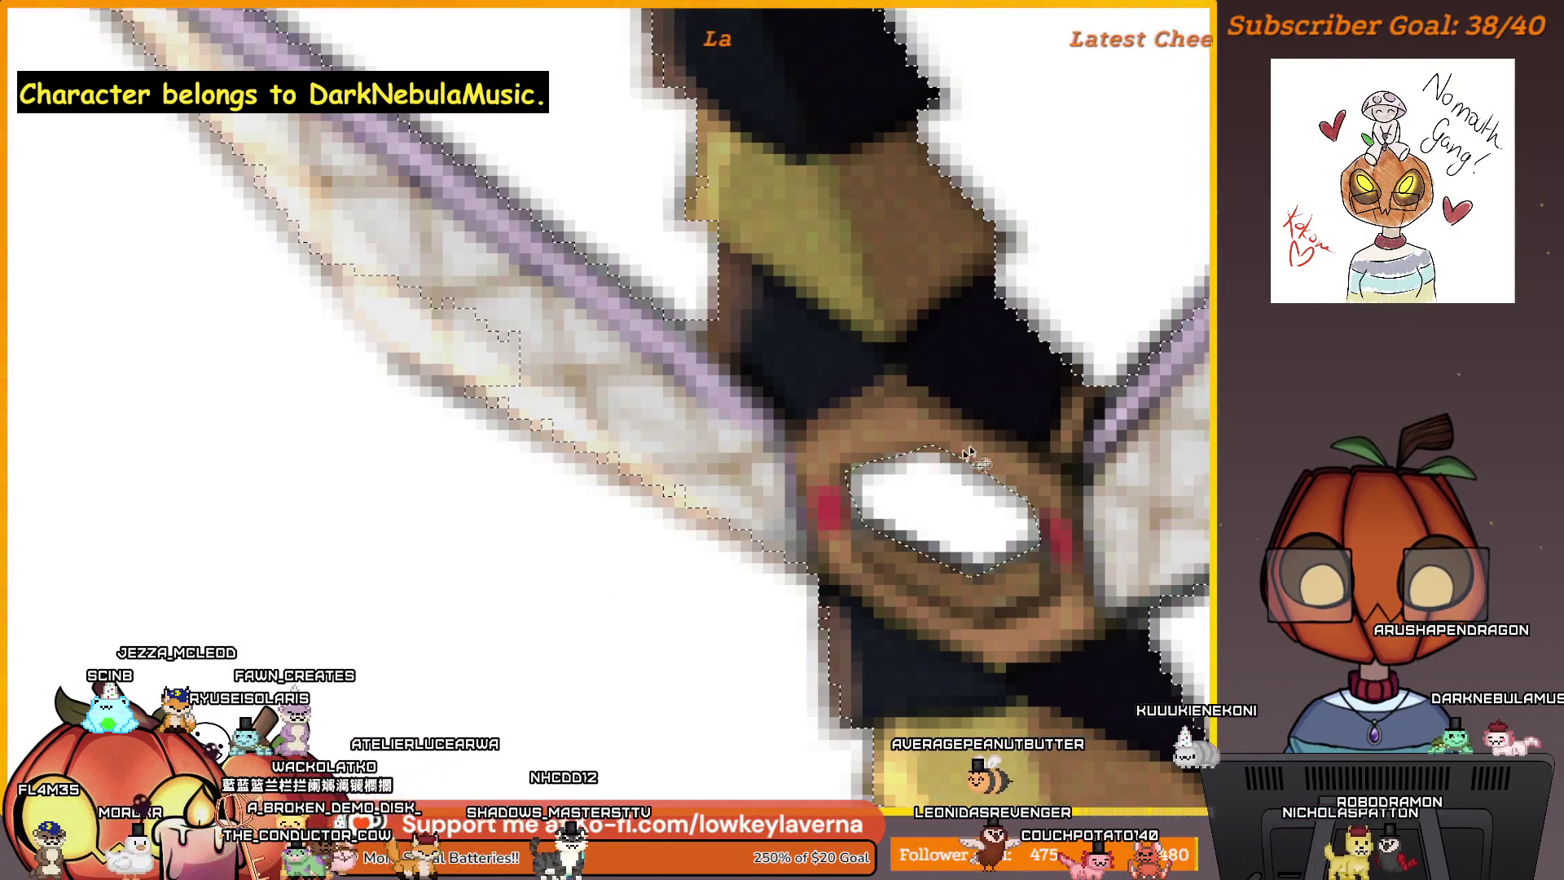
{"action": "scroll", "coordinate": [969, 456], "scroll_direction": "down", "scroll_amount": 6}
{"action": "scroll", "coordinate": [998, 607], "scroll_direction": "down", "scroll_amount": 4}
{"action": "scroll", "coordinate": [1016, 600], "scroll_direction": "down", "scroll_amount": 3}
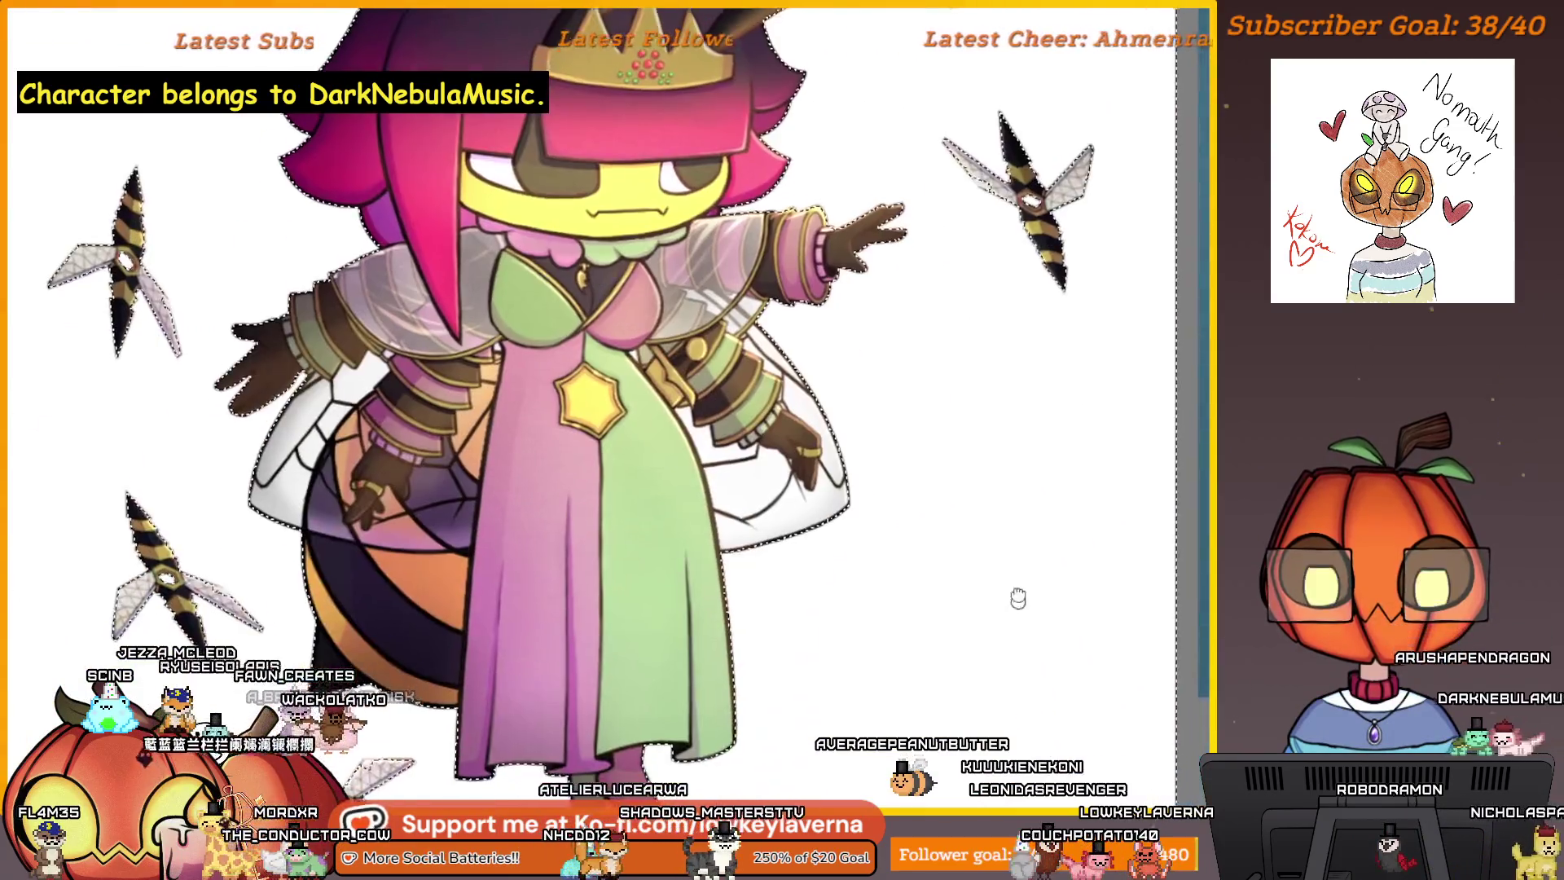
{"action": "scroll", "coordinate": [937, 464], "scroll_direction": "down", "scroll_amount": 2}
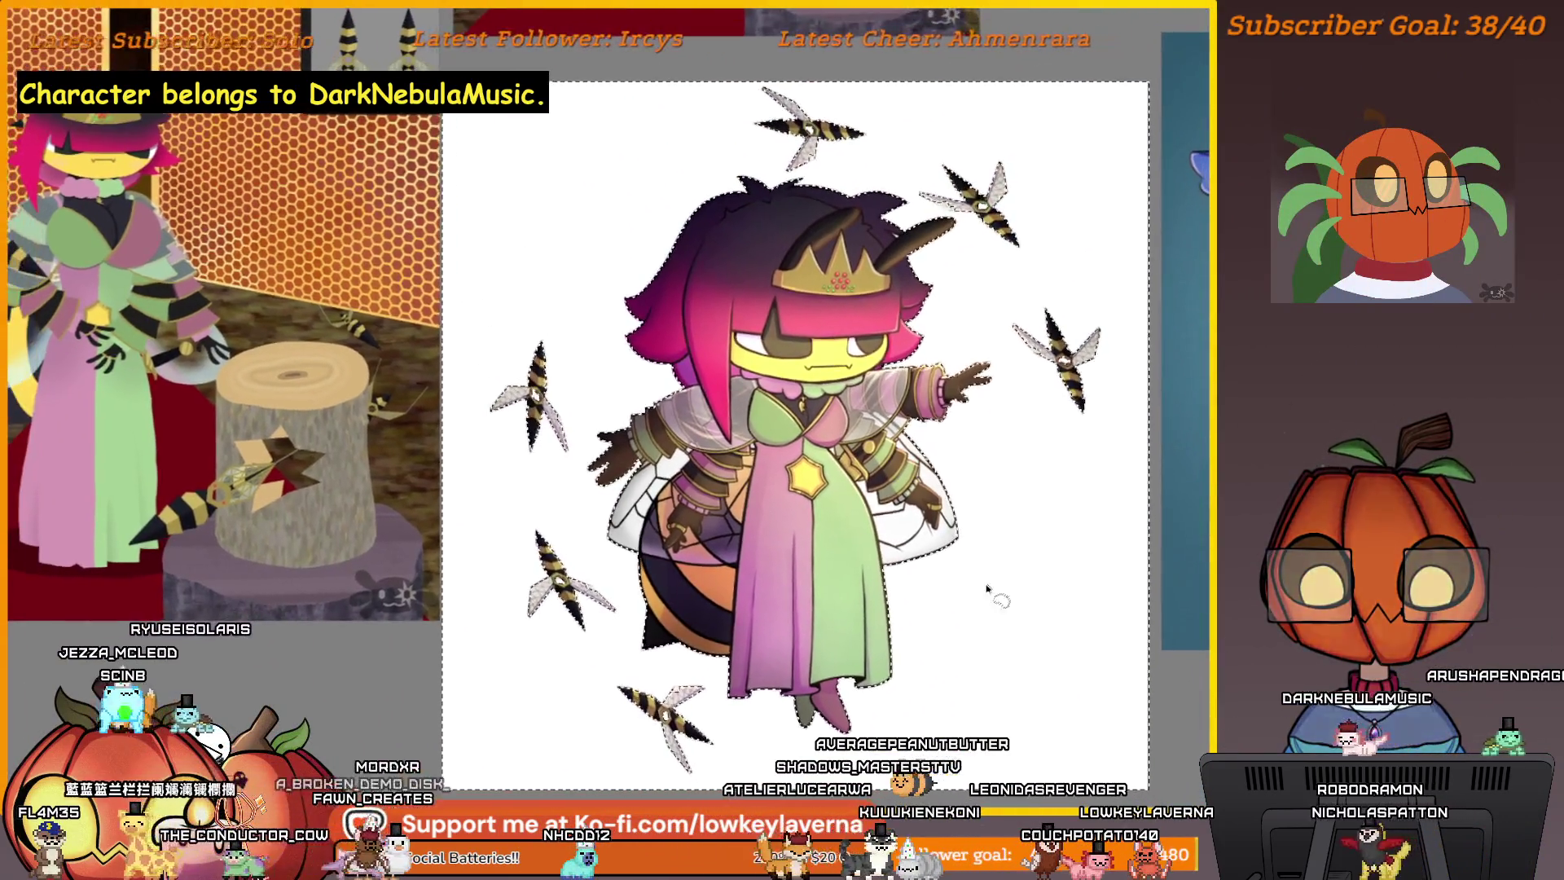
{"action": "left_click_drag", "start_coordinate": [937, 391], "coordinate": [977, 525]}
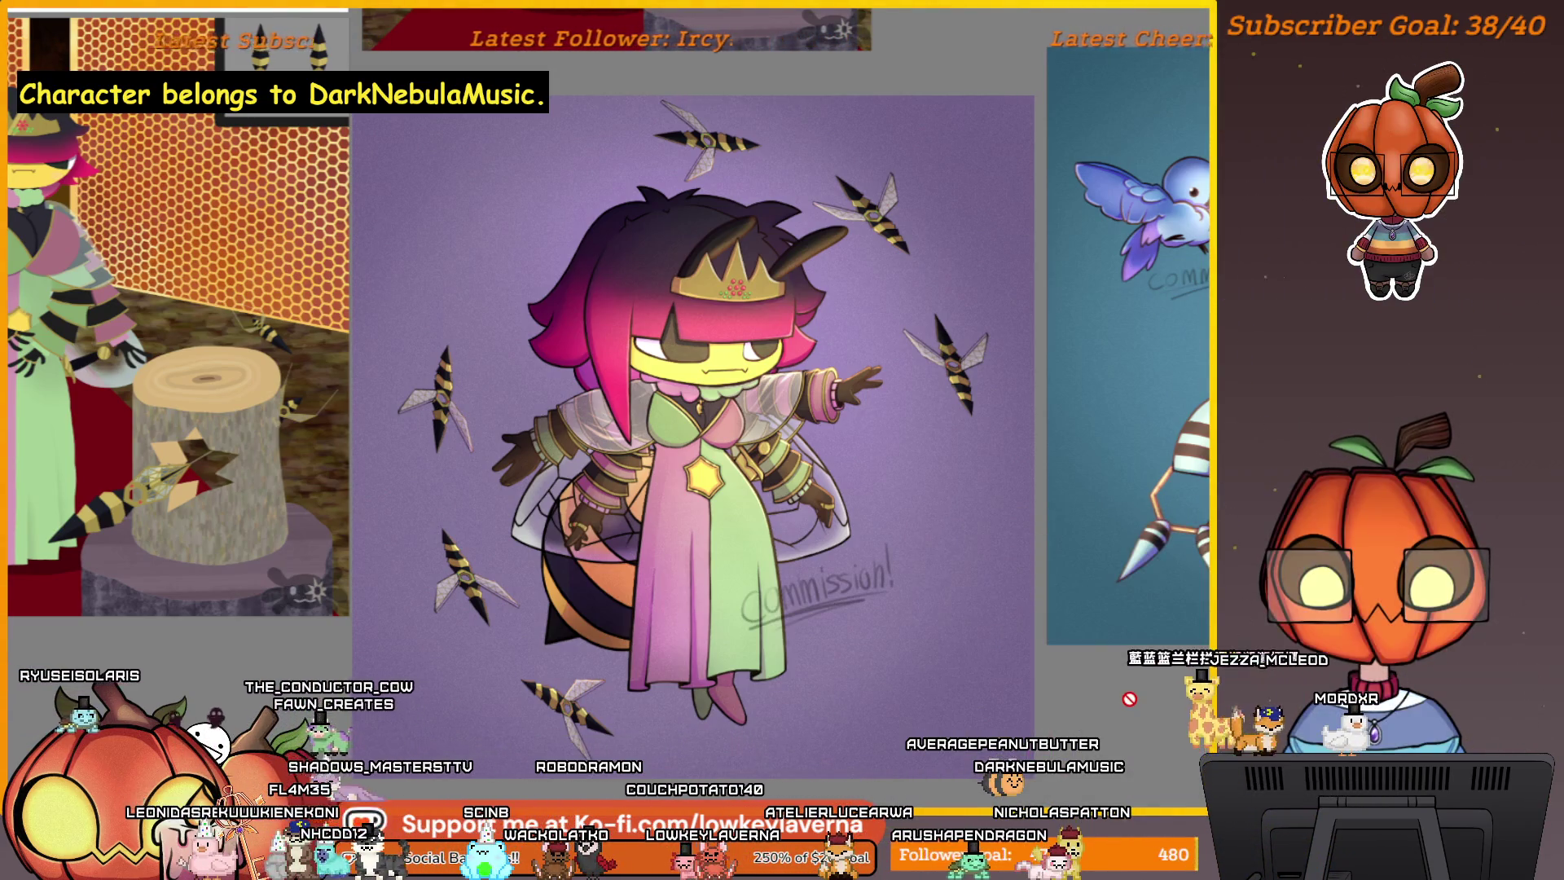
{"action": "left_click_drag", "start_coordinate": [1114, 681], "coordinate": [825, 694]}
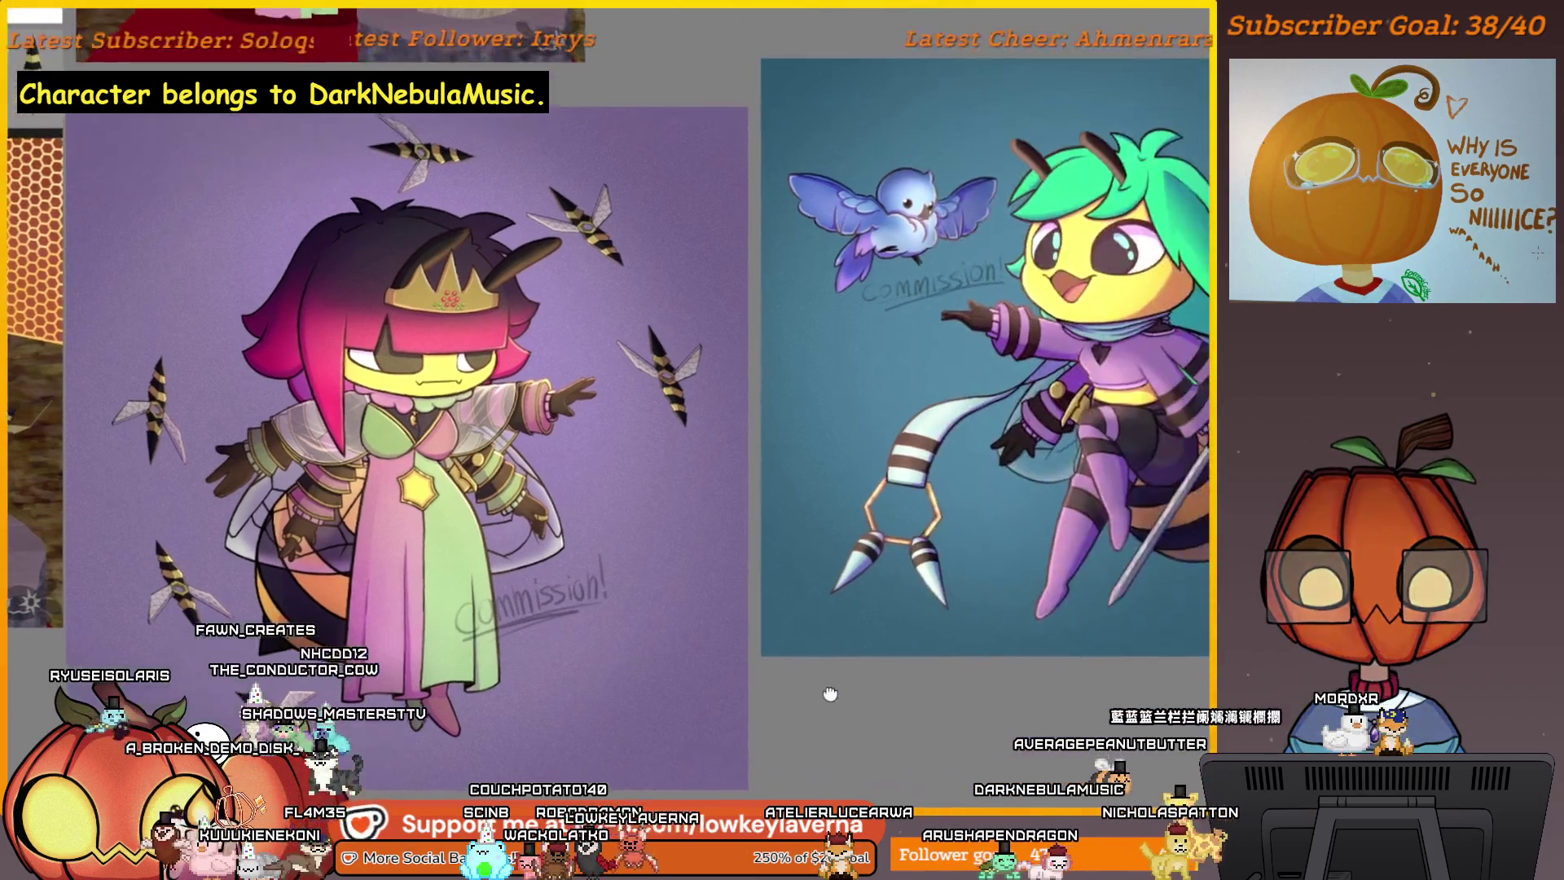
{"action": "scroll", "coordinate": [825, 694], "scroll_direction": "down", "scroll_amount": 3}
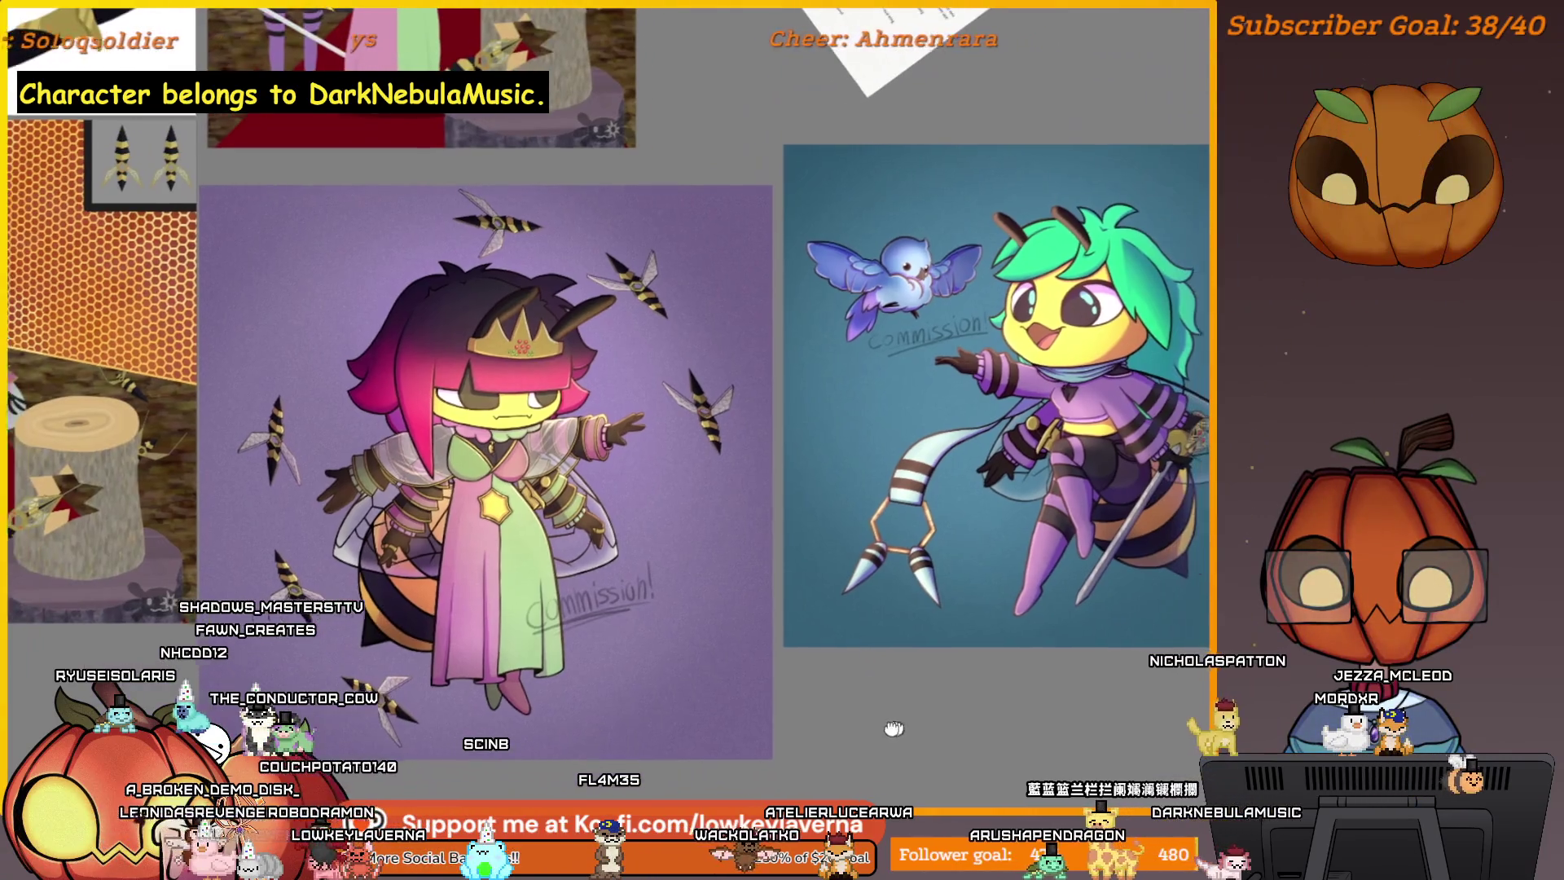
{"action": "left_click_drag", "start_coordinate": [894, 727], "coordinate": [845, 728]}
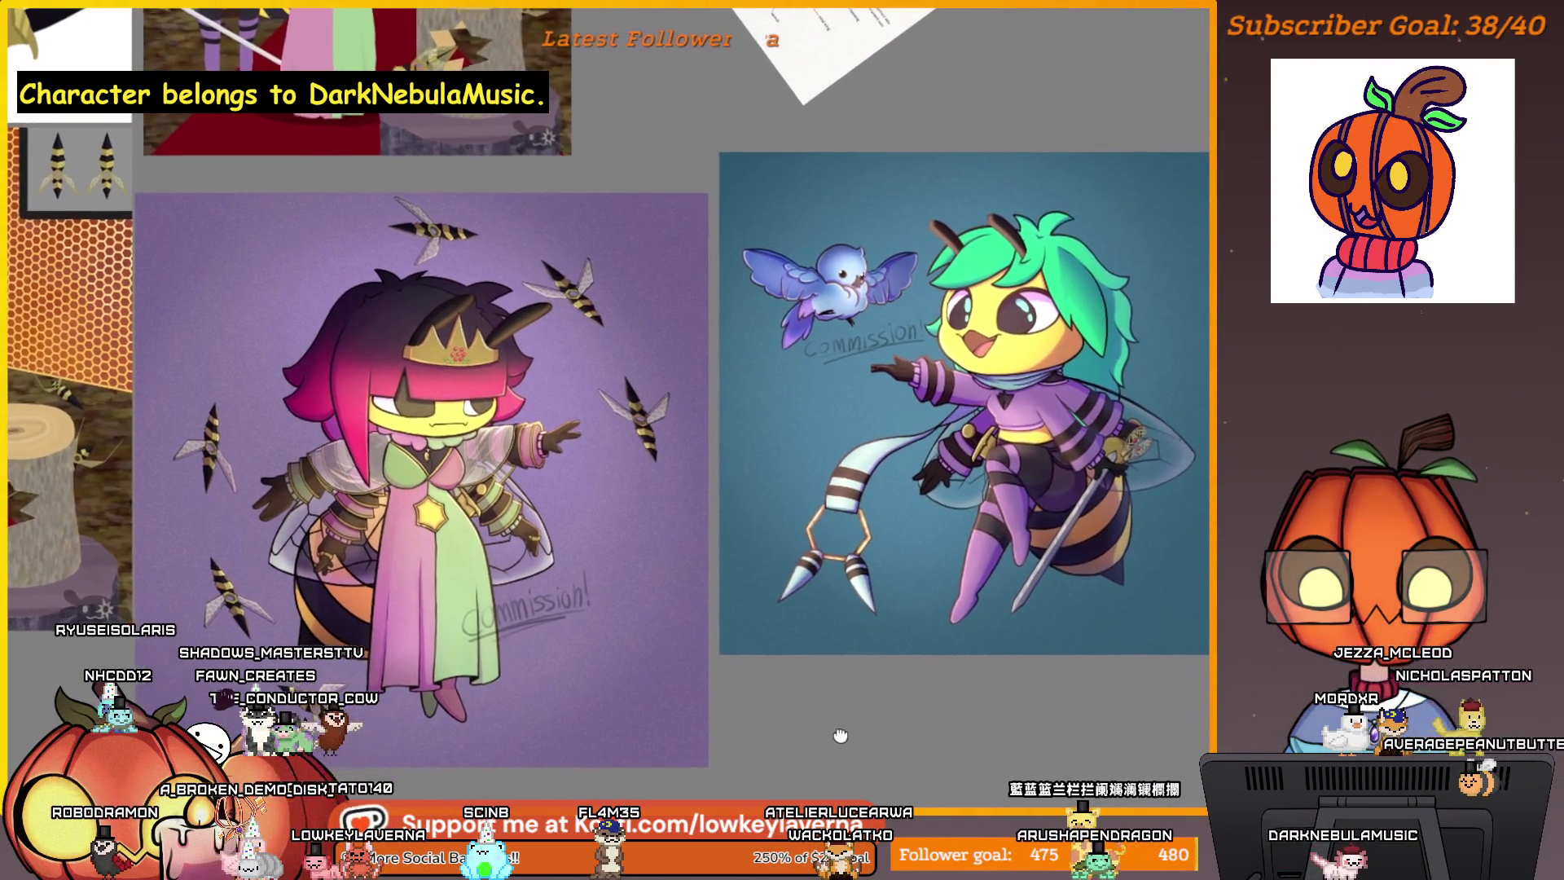
{"action": "left_click_drag", "start_coordinate": [841, 730], "coordinate": [1137, 697]}
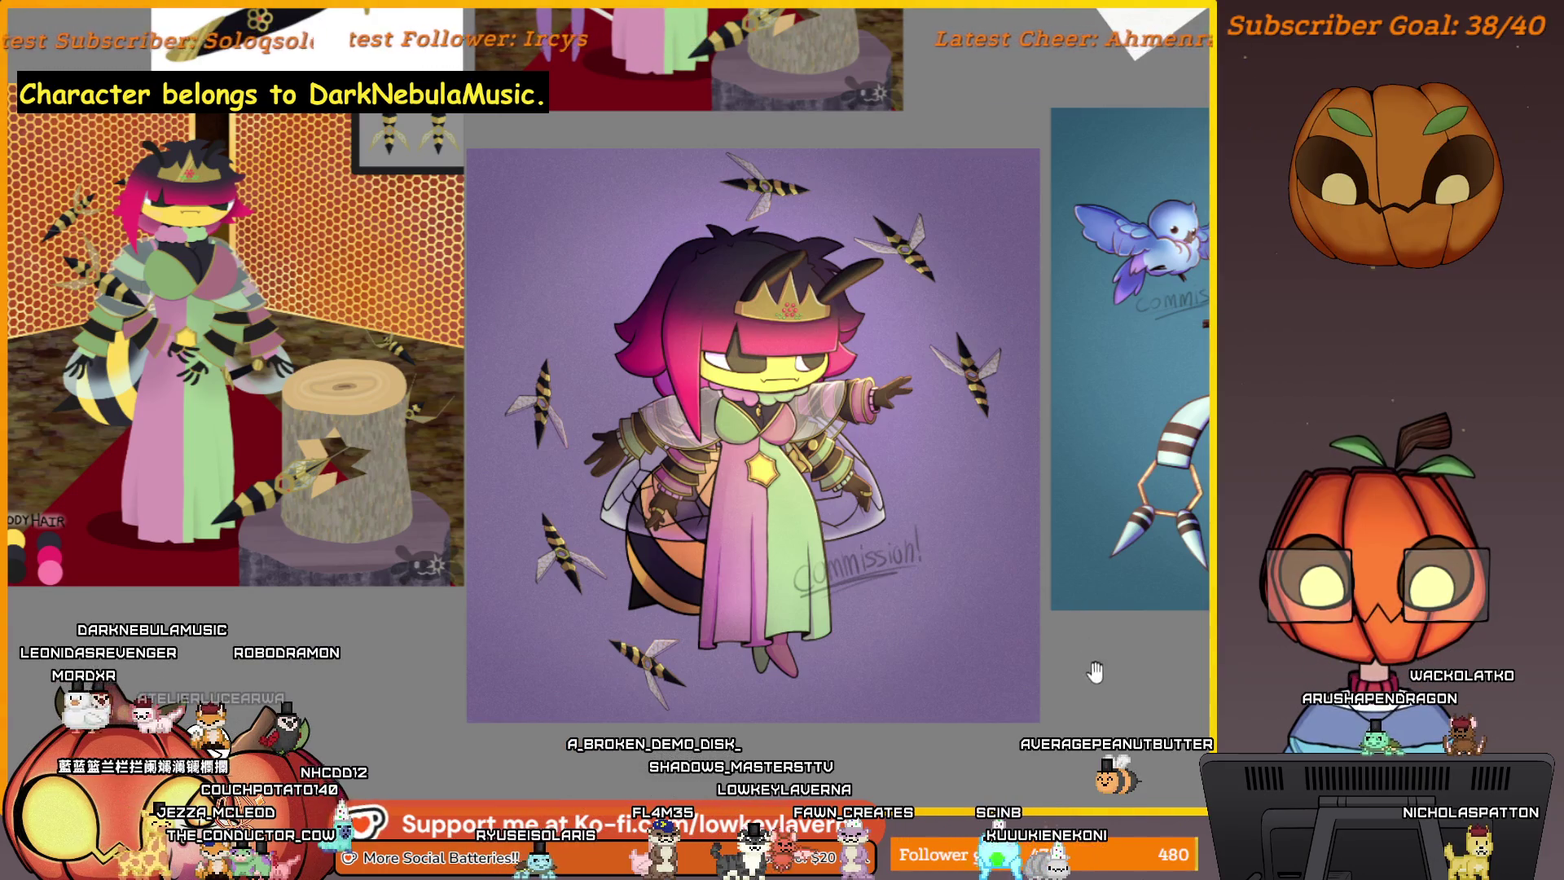
{"action": "left_click_drag", "start_coordinate": [1095, 672], "coordinate": [1050, 653]}
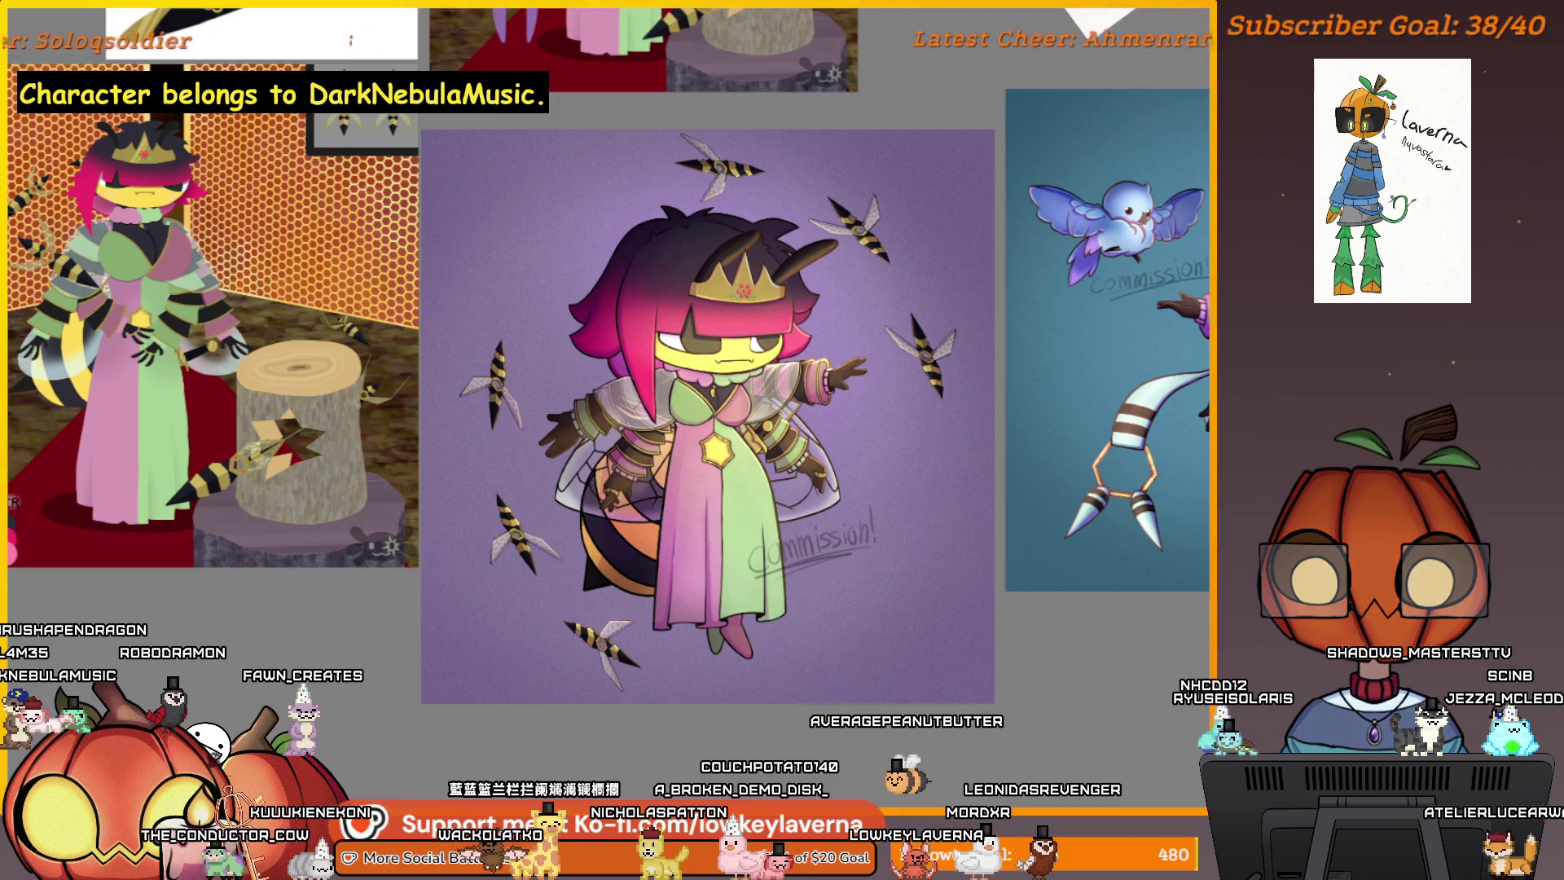
{"action": "key", "text": "ctrl+s"}
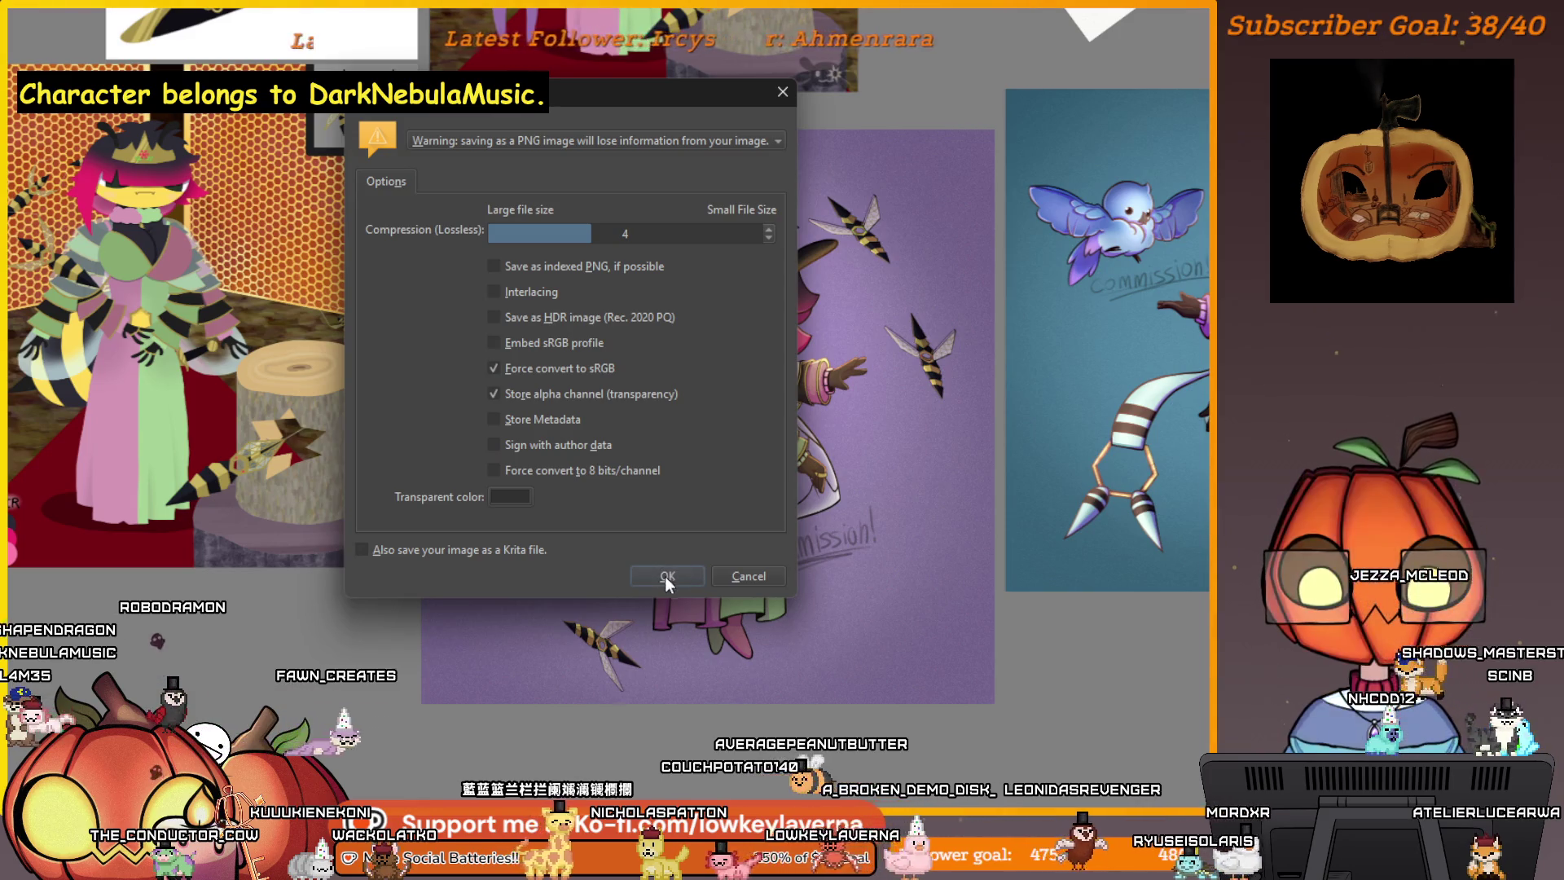
- Confirm the PNG export with Store alpha channel kept and compression at 4
{"action": "left_click", "coordinate": [674, 572]}
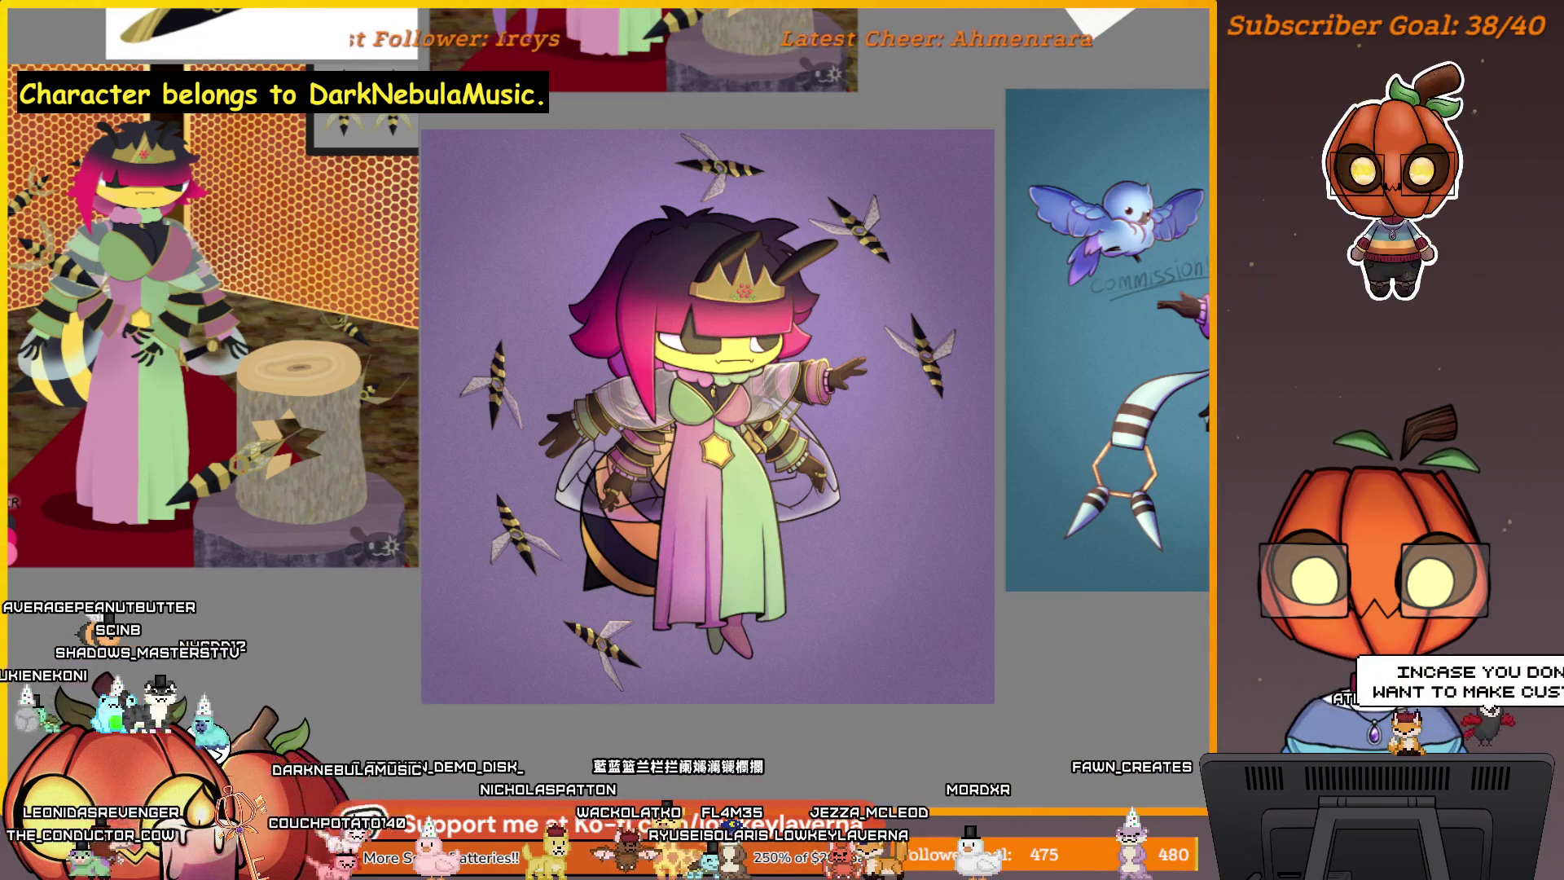
- Export a second PNG of the artwork with the same alpha-preserving settings
{"action": "key", "text": "ctrl+s"}
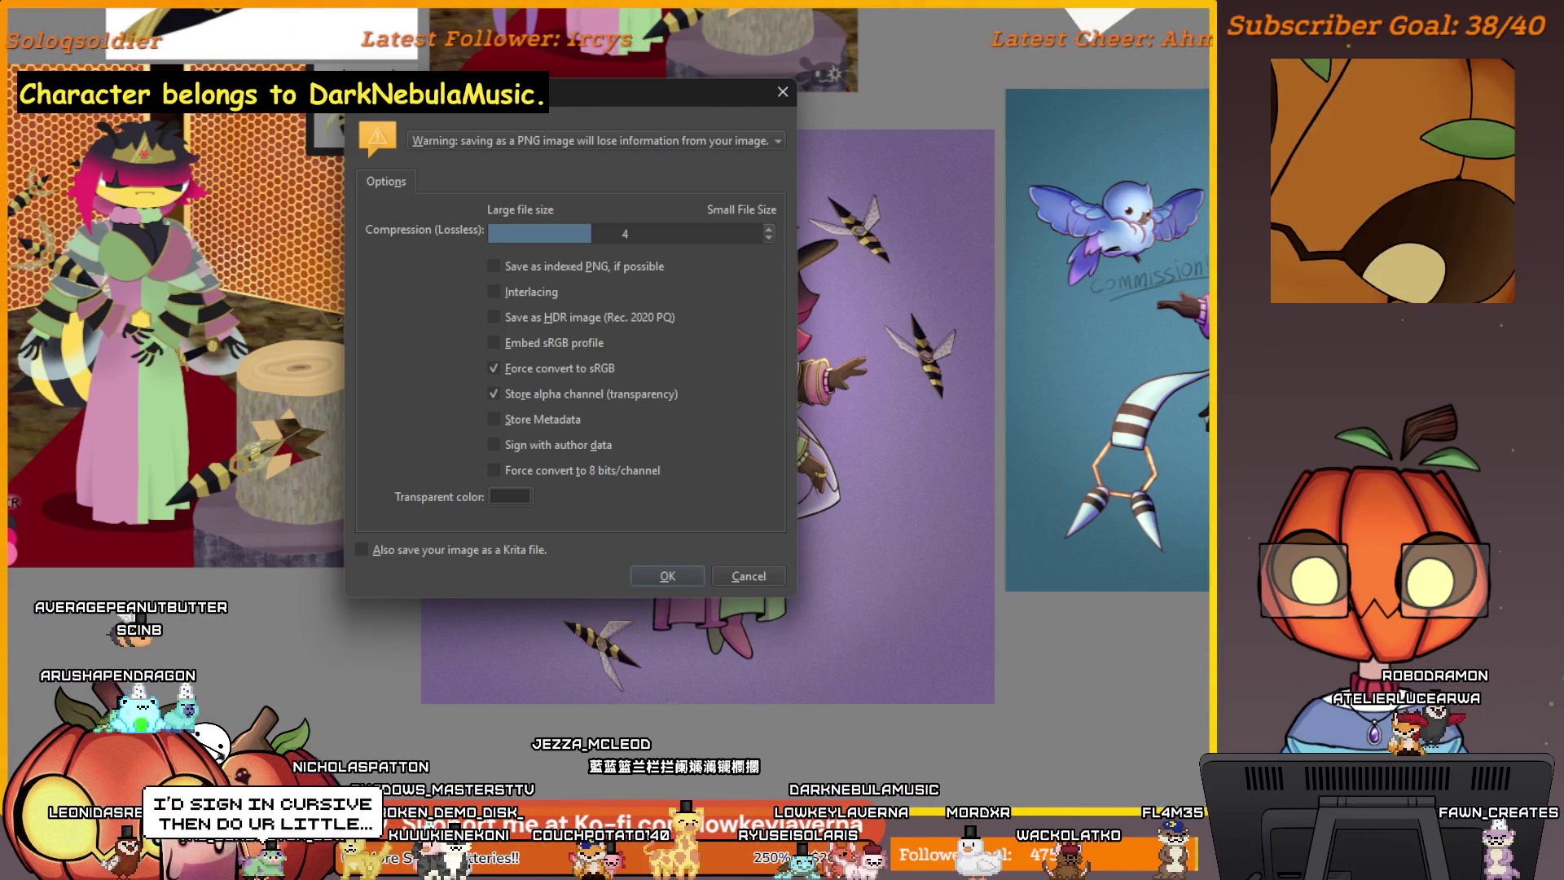
{"action": "left_click", "coordinate": [668, 575]}
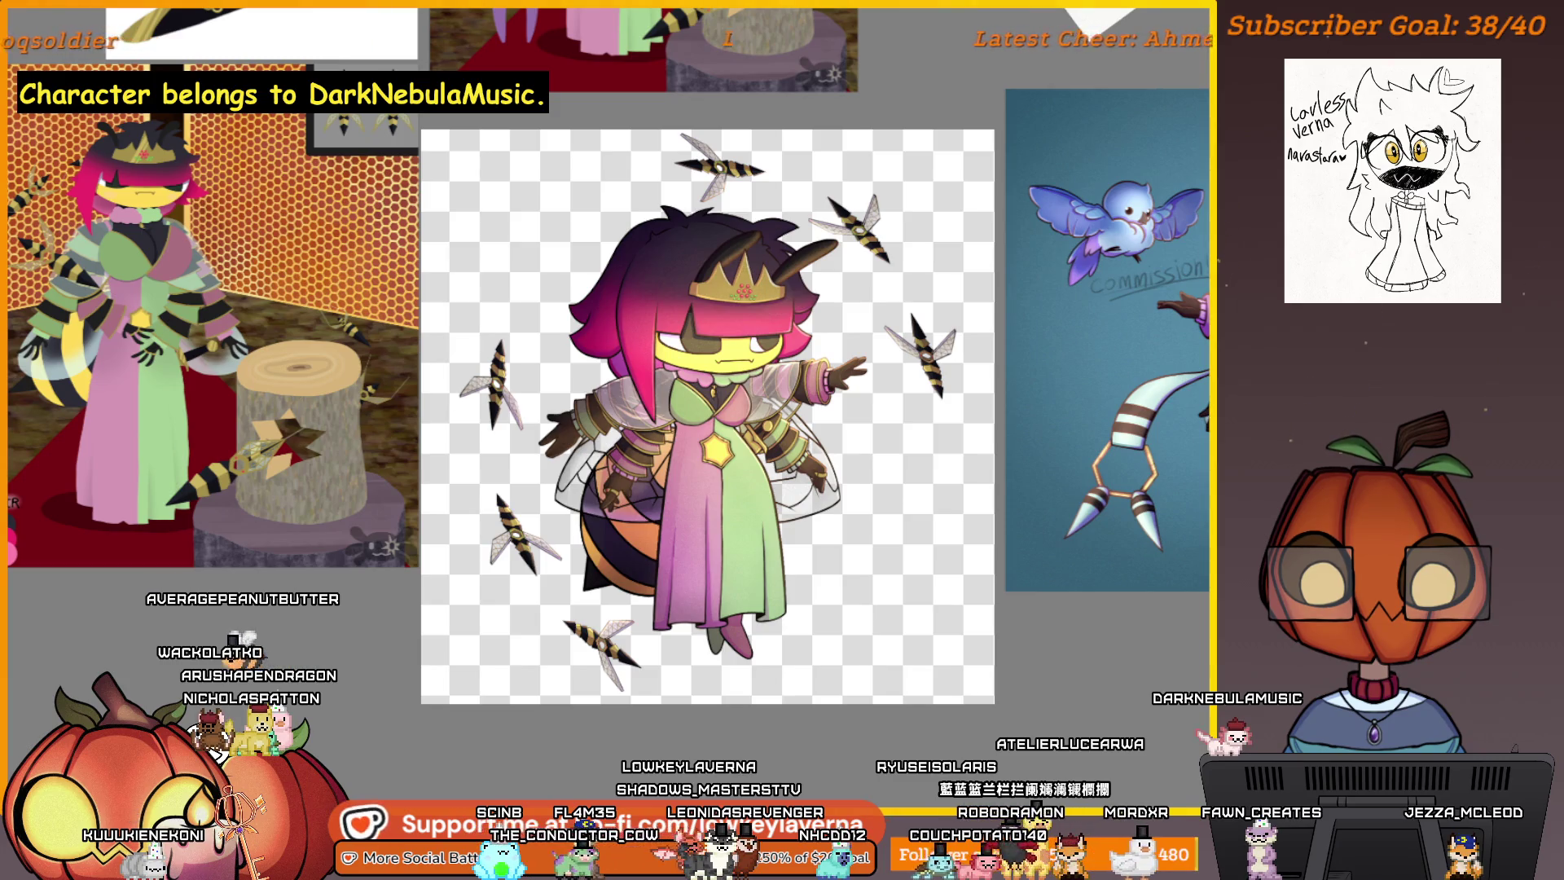
- Save the transparent-background crowned bee artwork as a PNG, accepting the PNG options
{"action": "key", "text": "alt+f"}
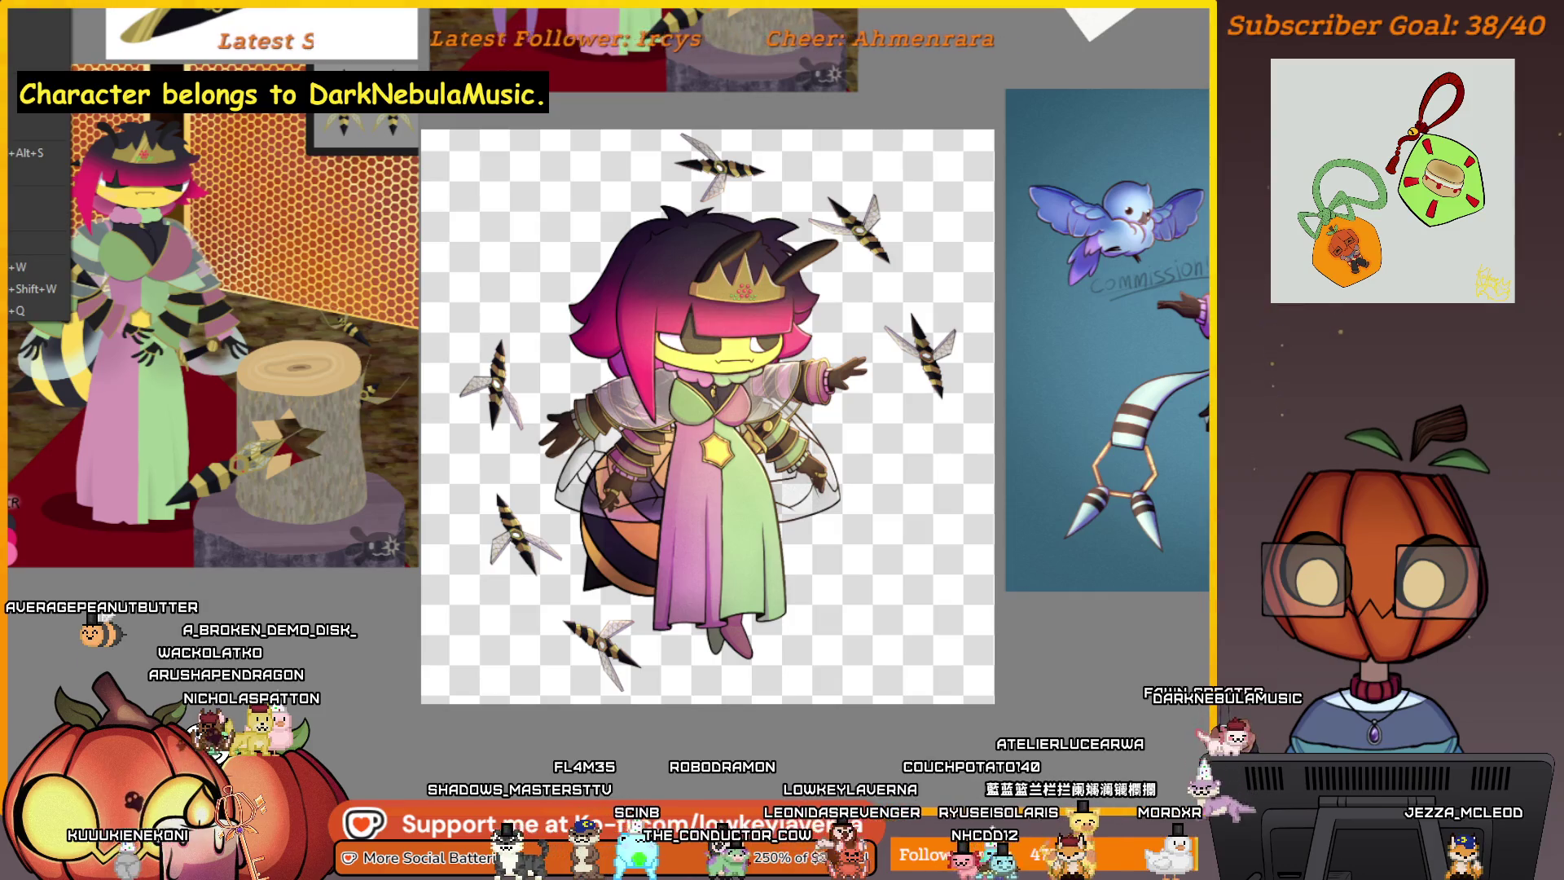
{"action": "key", "text": "Escape"}
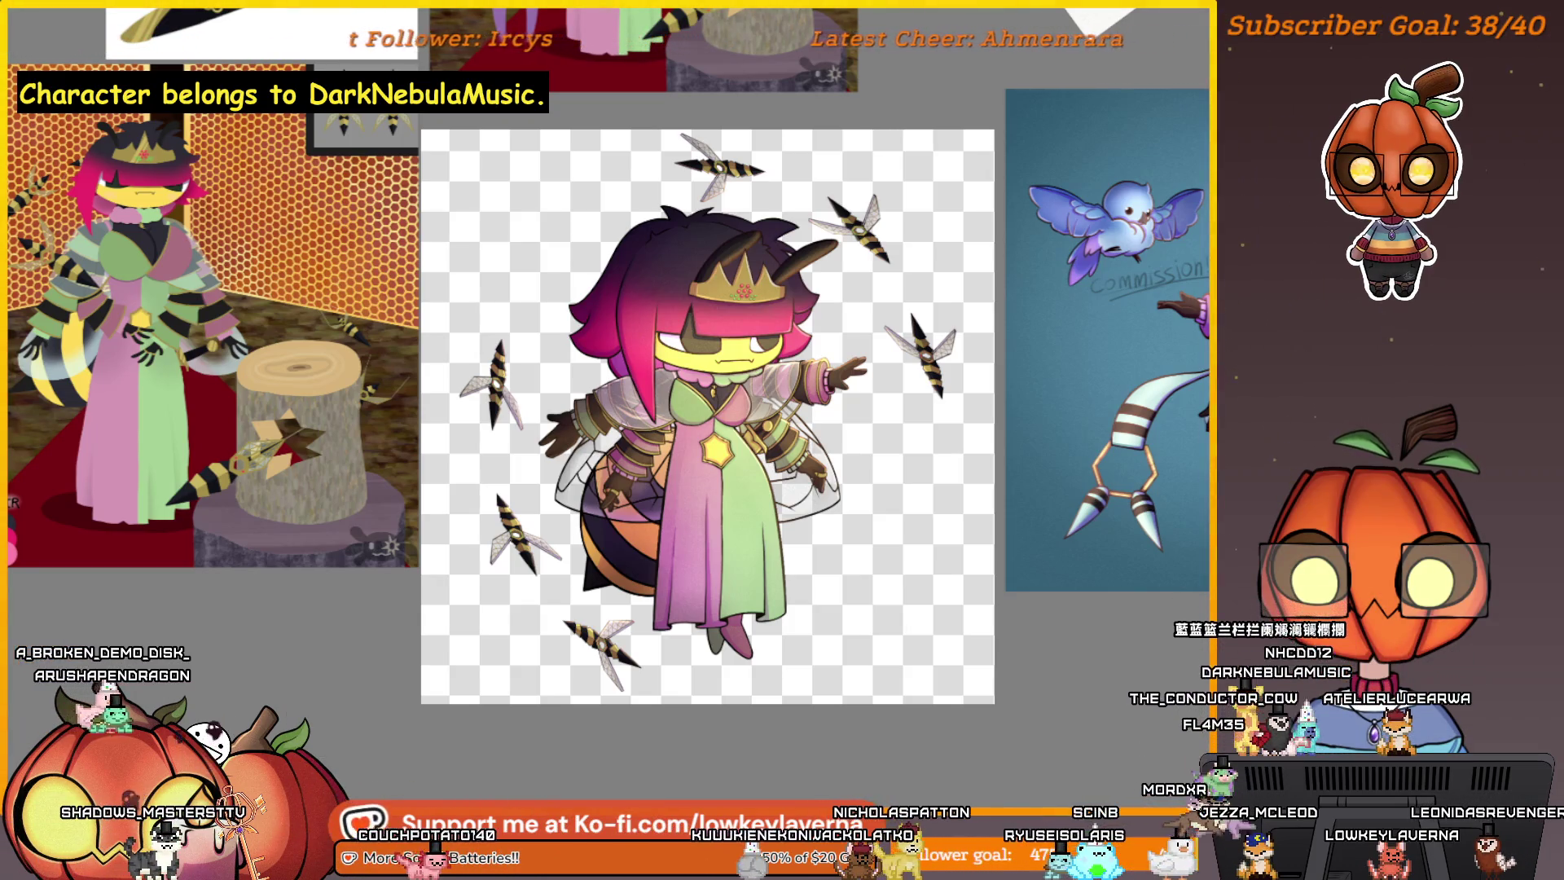
{"action": "key", "text": "ctrl+s"}
{"action": "left_click", "coordinate": [667, 563]}
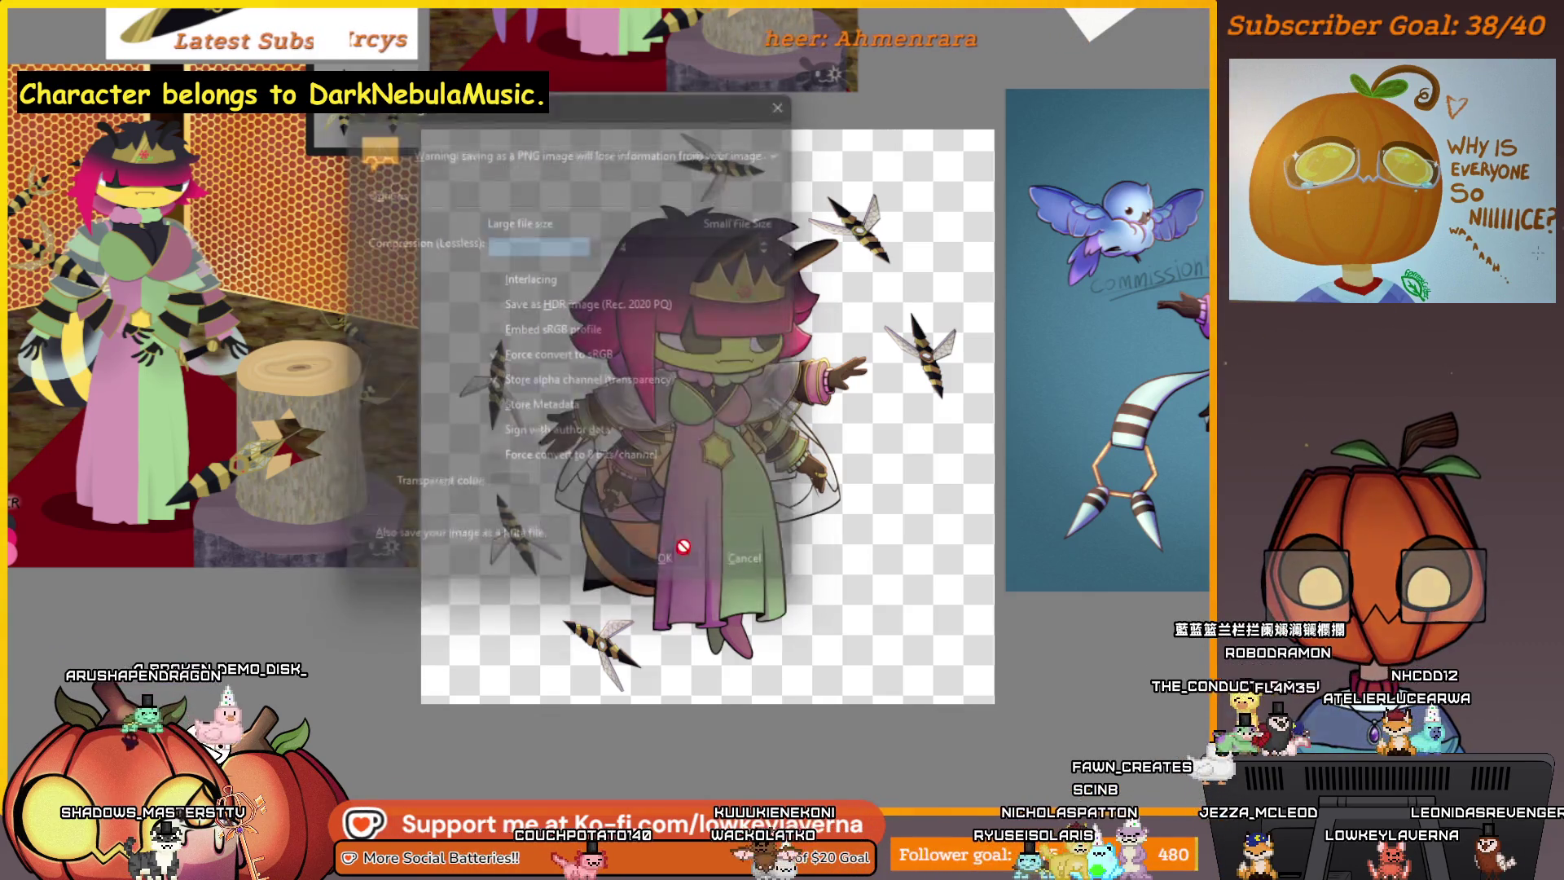
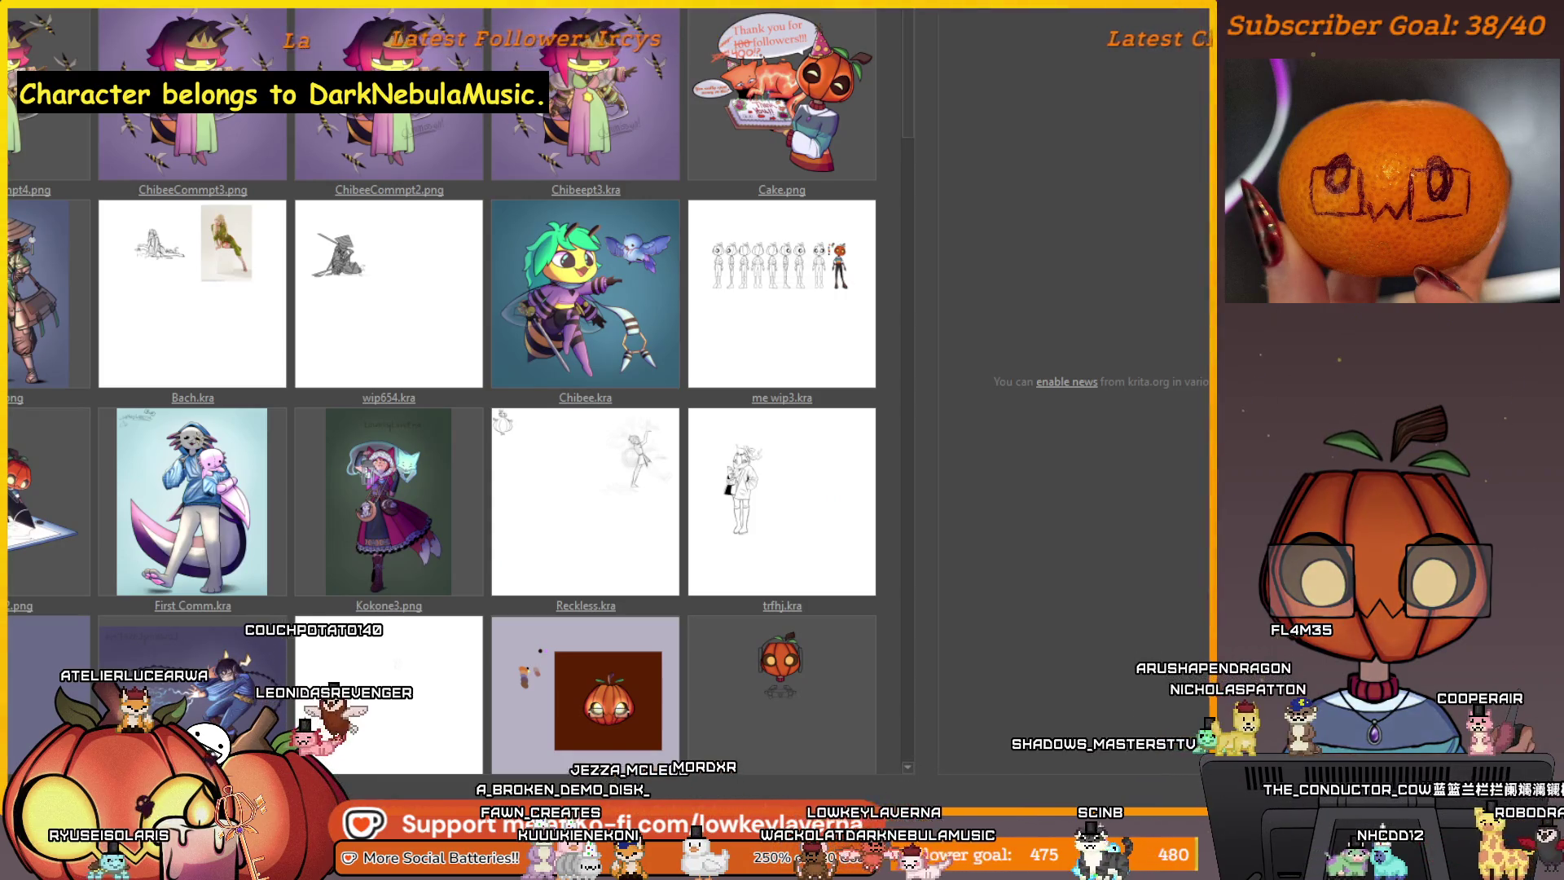
- Forget ChibeeCommpt4, 3 and 2 from recent files, then create a 2000×2000 px, 600 dpi canvas
{"action": "left_click", "coordinate": [84, 57]}
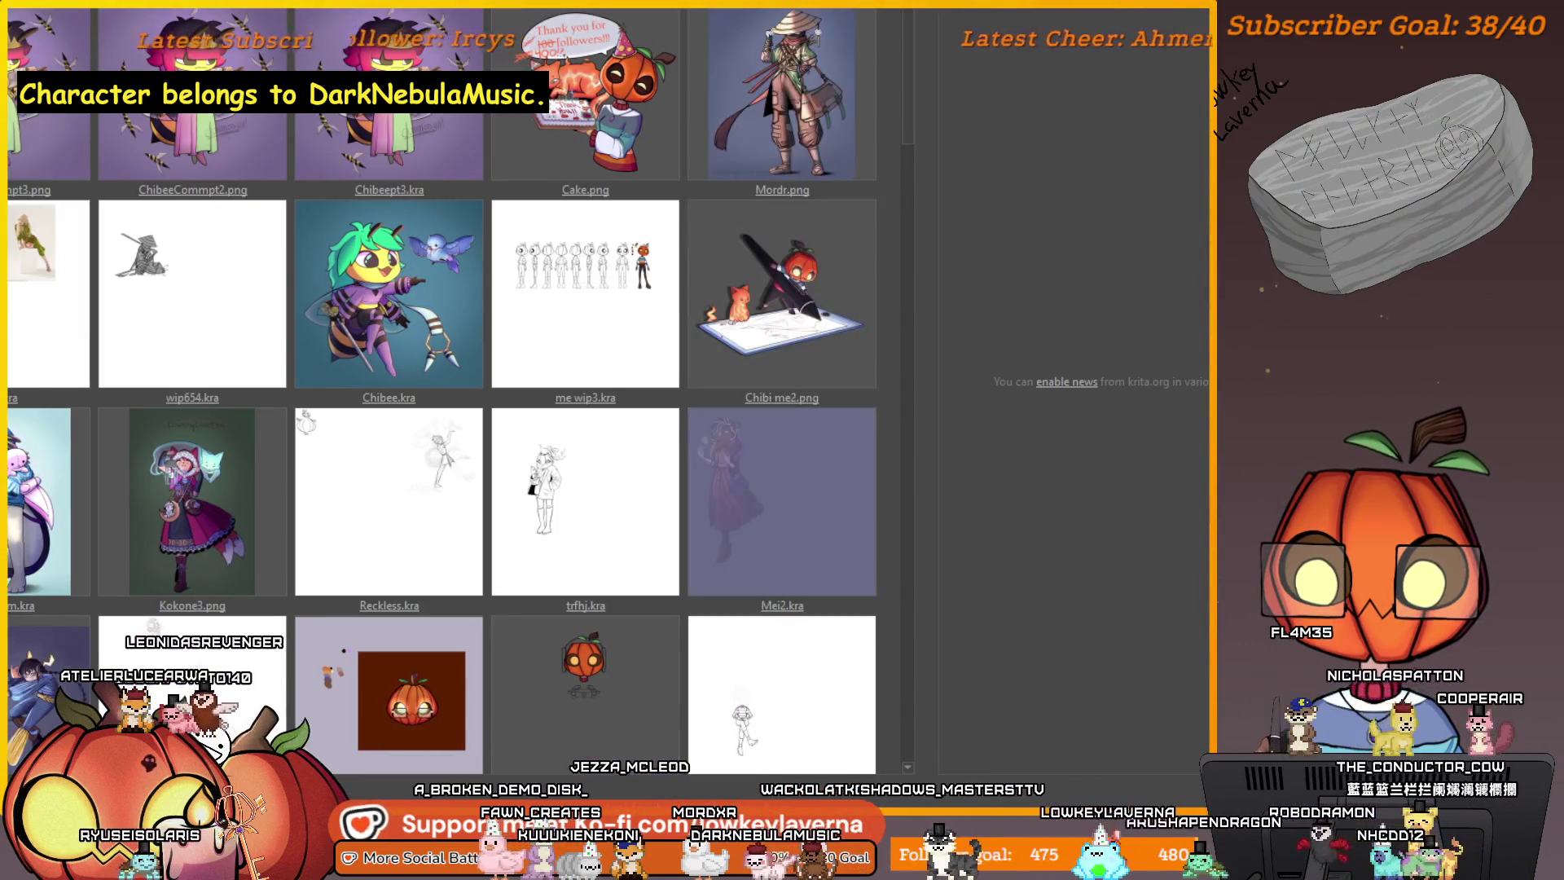
{"action": "left_click", "coordinate": [92, 64]}
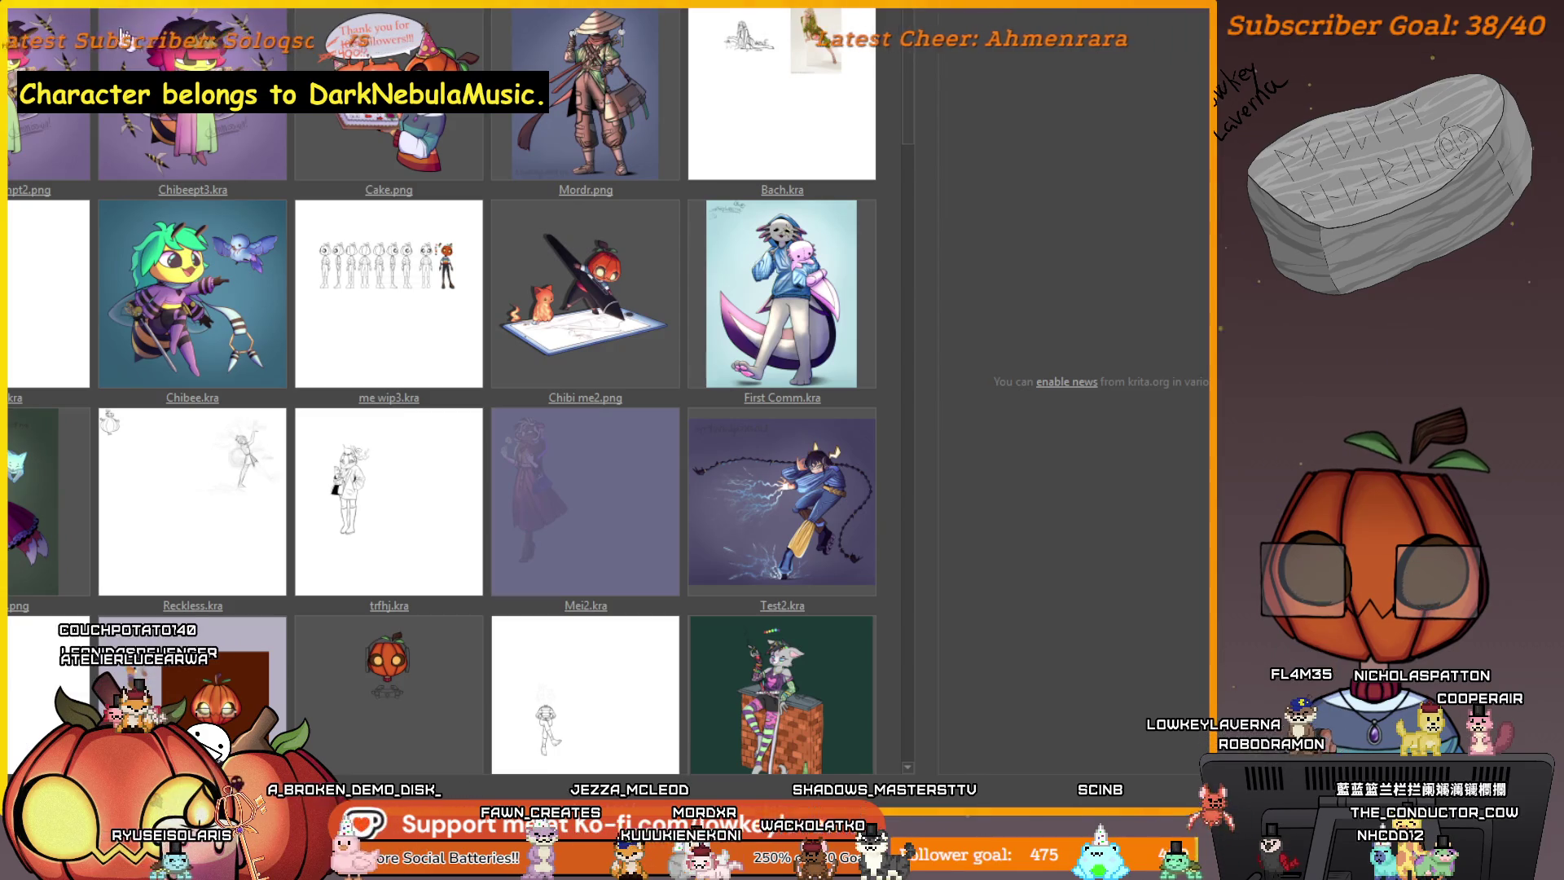
{"action": "left_click", "coordinate": [84, 50]}
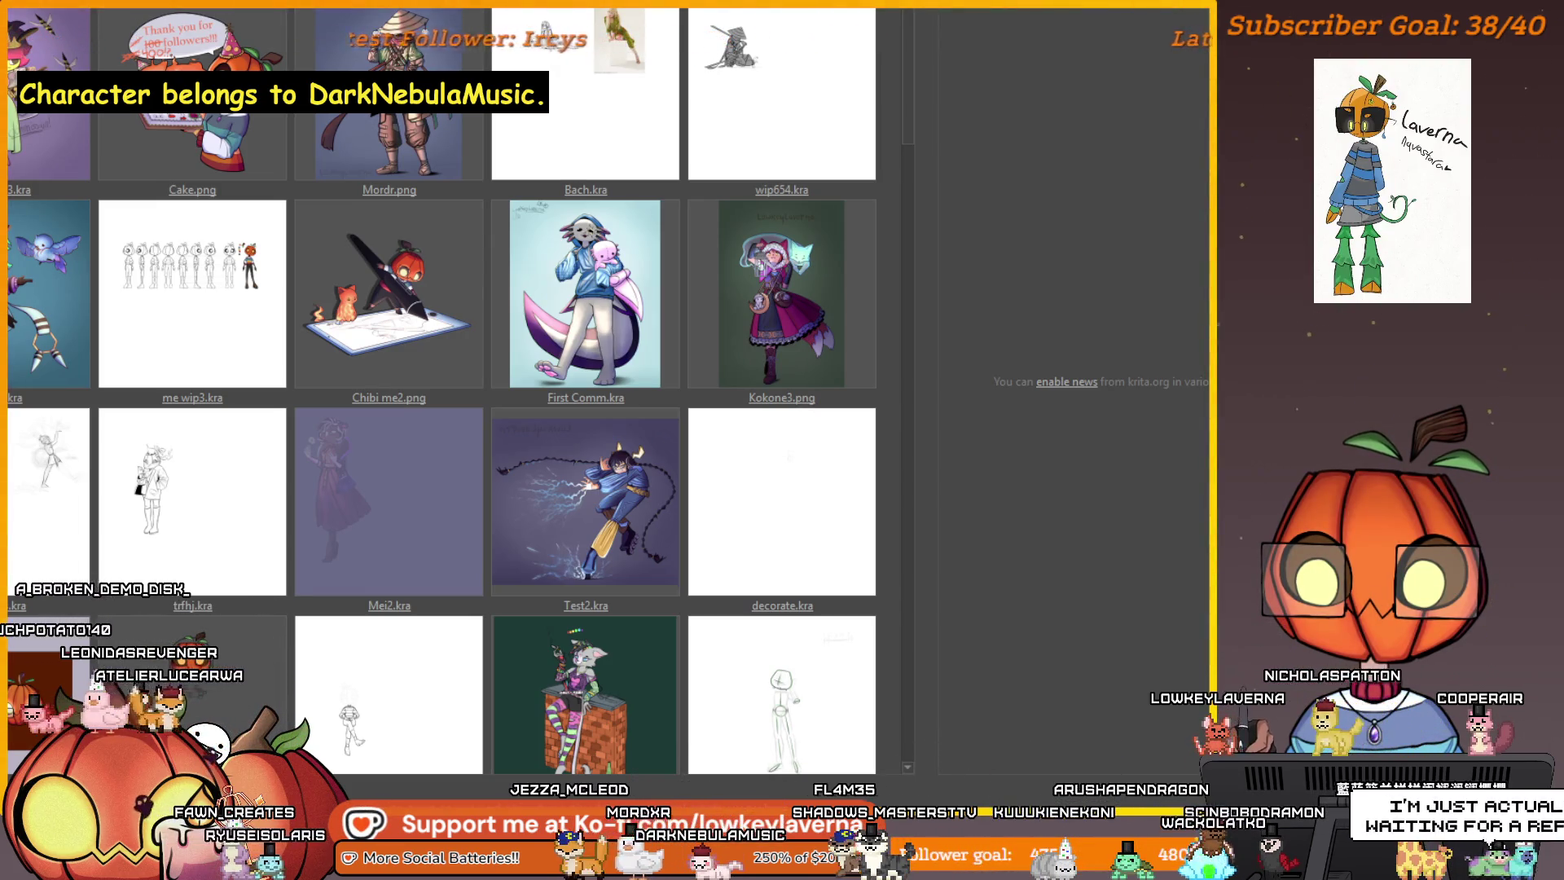
{"action": "key", "text": "ctrl+n"}
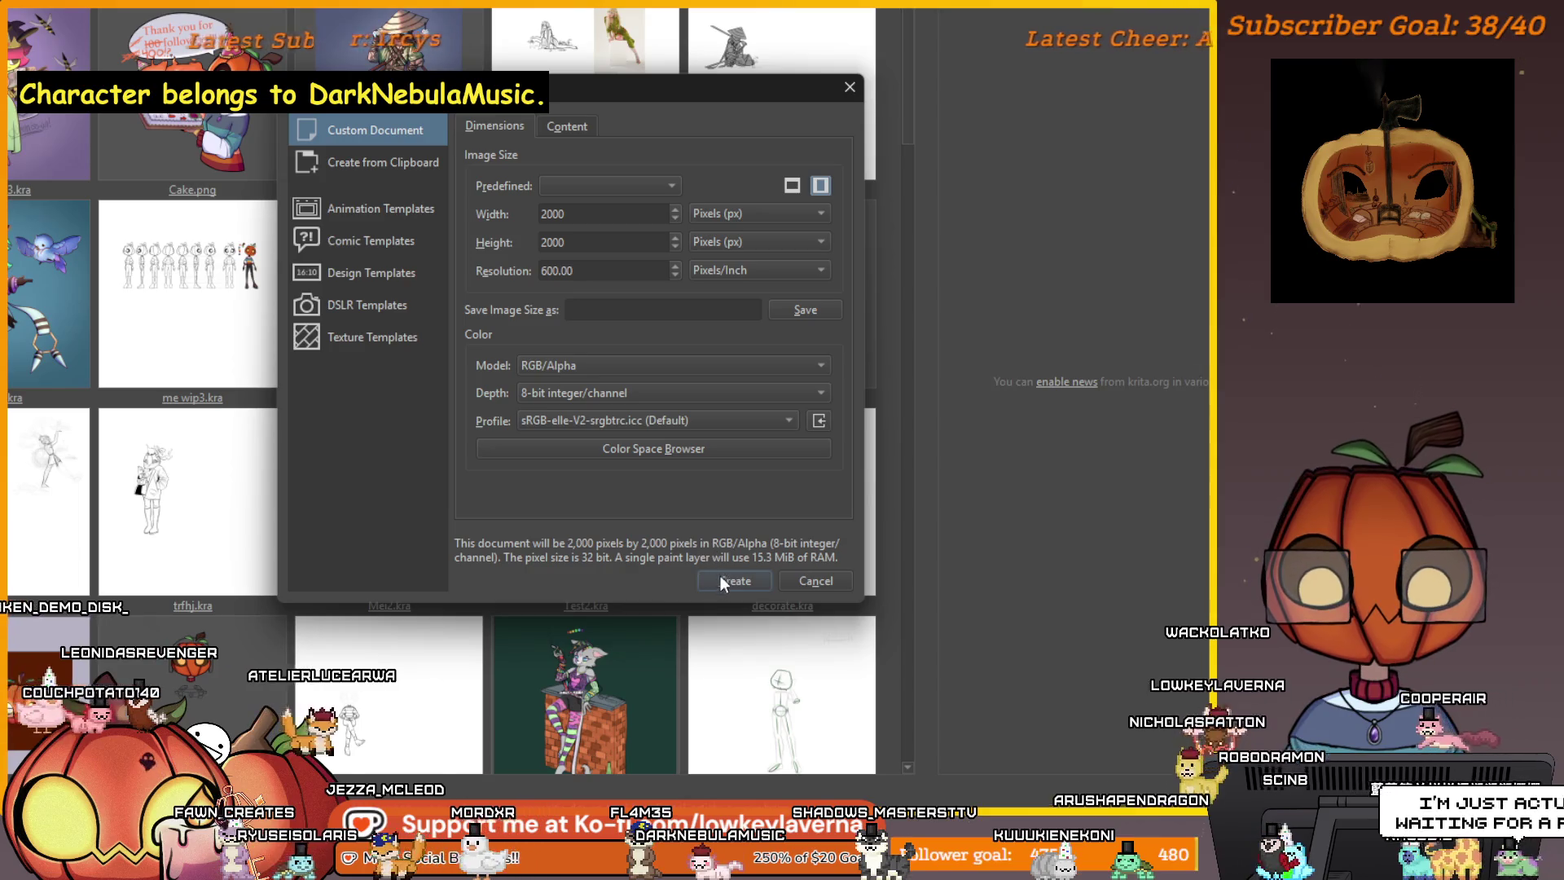
{"action": "left_click", "coordinate": [733, 580]}
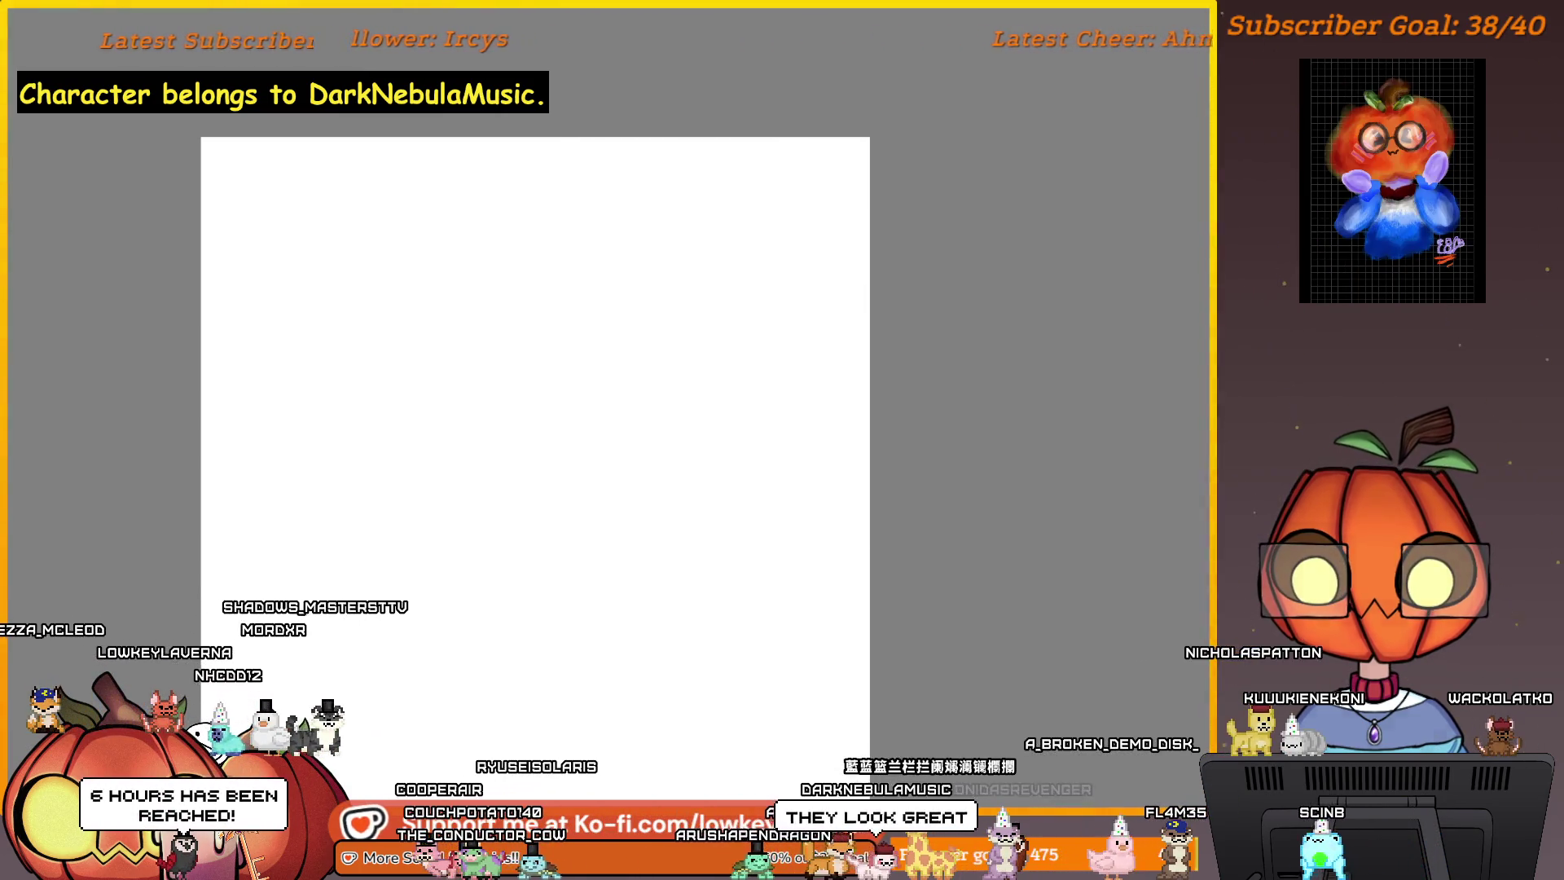
- Insert the queen bee and green-haired bee images as new layers
{"action": "left_click_drag", "start_coordinate": [743, 324], "coordinate": [750, 364]}
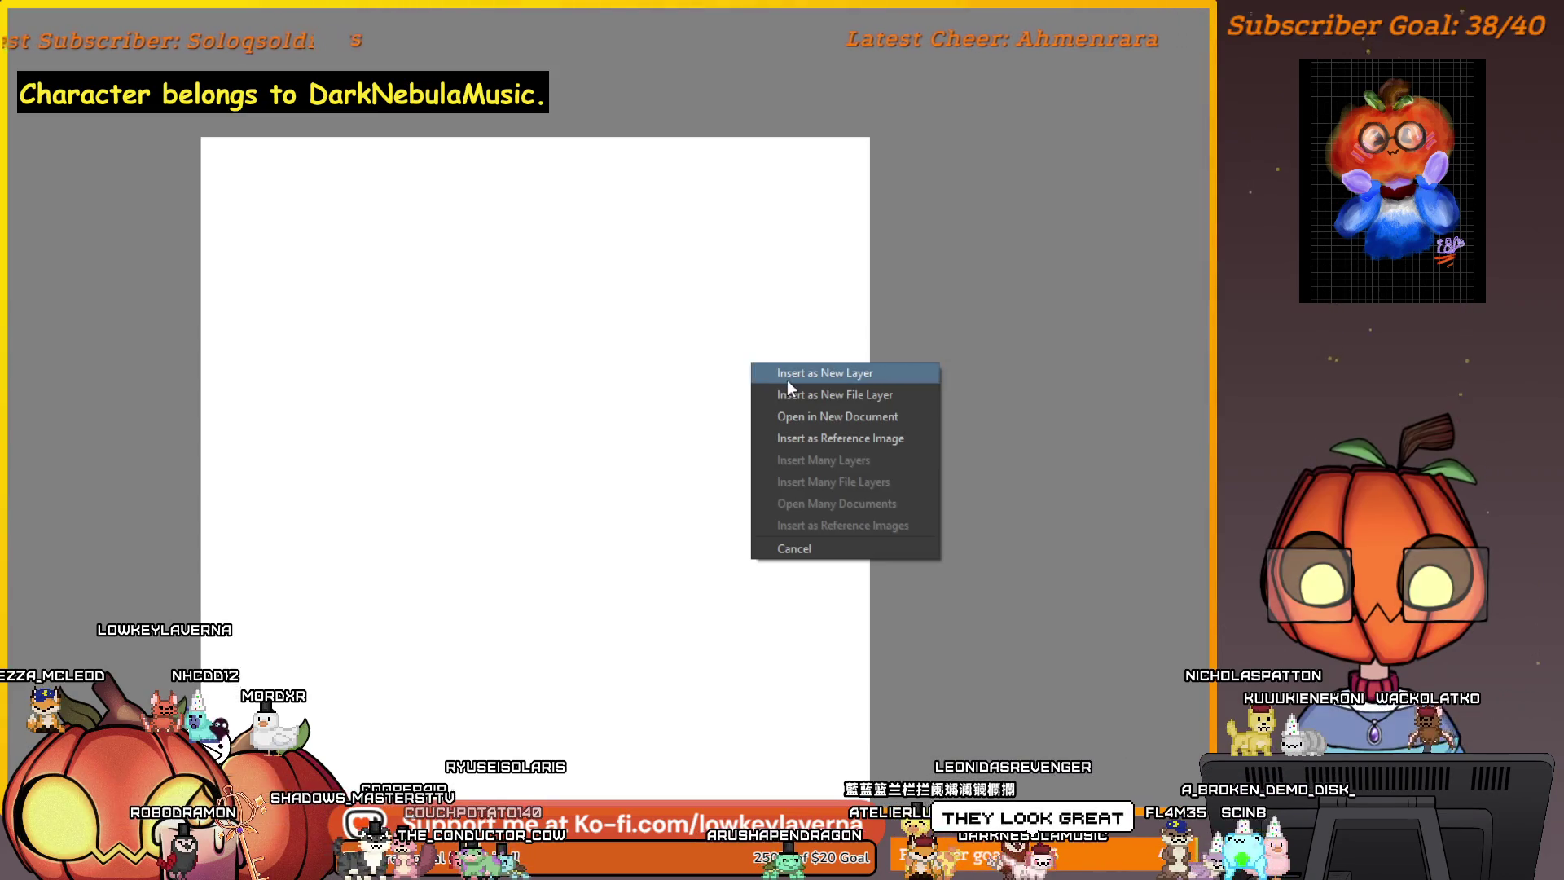
{"action": "left_click", "coordinate": [786, 380]}
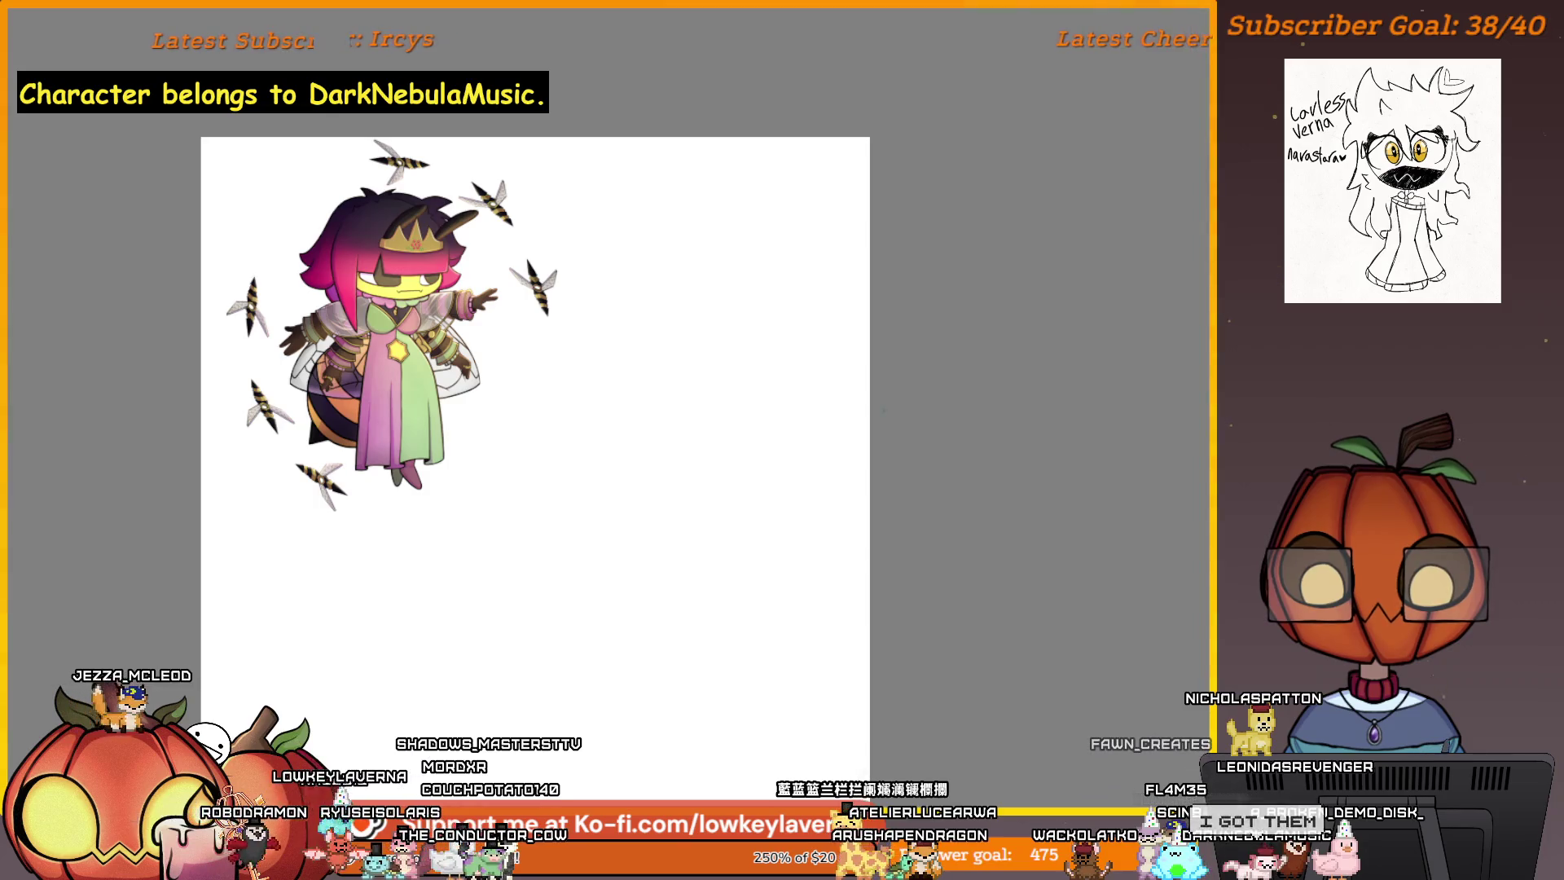
{"action": "mouse_move", "coordinate": [884, 366]}
{"action": "left_mouse_down"}
{"action": "mouse_move", "coordinate": [765, 374]}
{"action": "mouse_move", "coordinate": [806, 414]}
{"action": "left_mouse_up"}
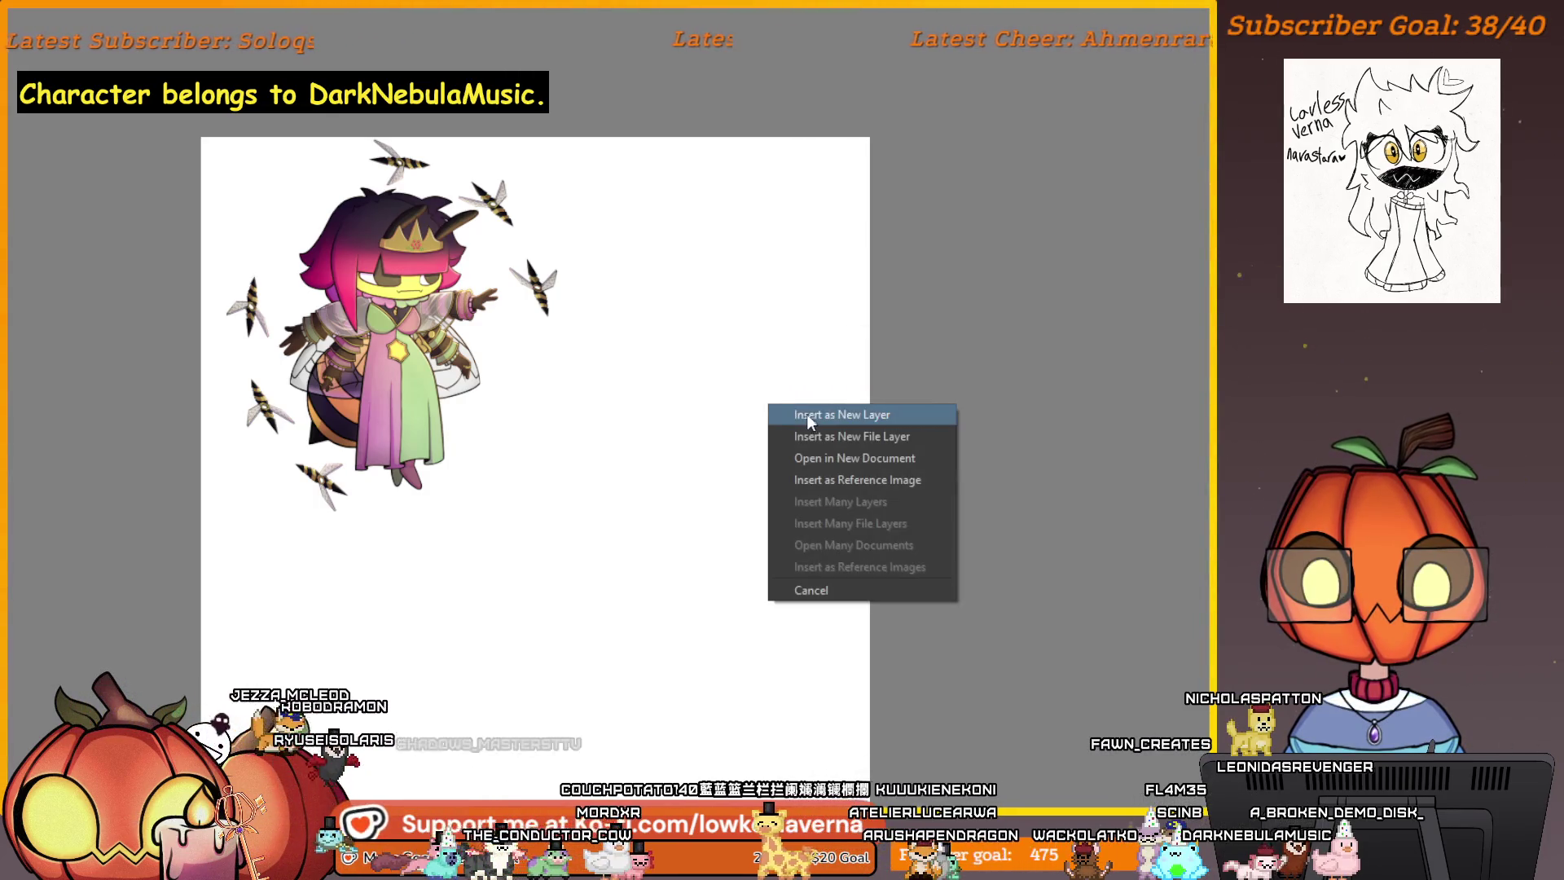
{"action": "left_click", "coordinate": [811, 417]}
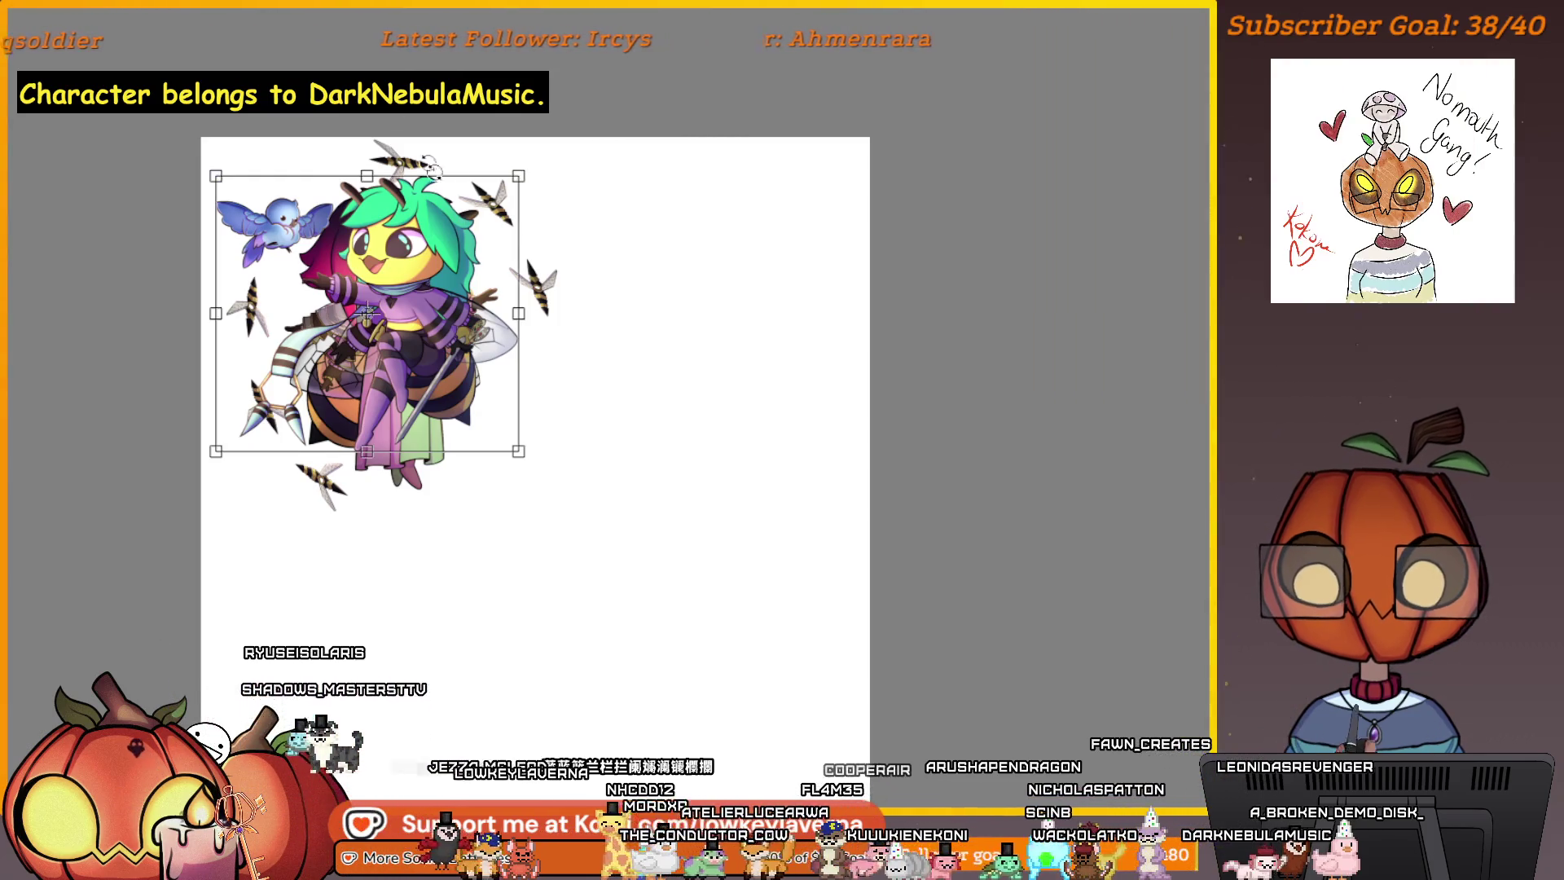
- Move the green-haired bee right of the queen and shift the queen left
{"action": "mouse_move", "coordinate": [426, 325]}
{"action": "left_mouse_down"}
{"action": "mouse_move", "coordinate": [754, 342]}
{"action": "mouse_move", "coordinate": [730, 347]}
{"action": "left_mouse_up"}
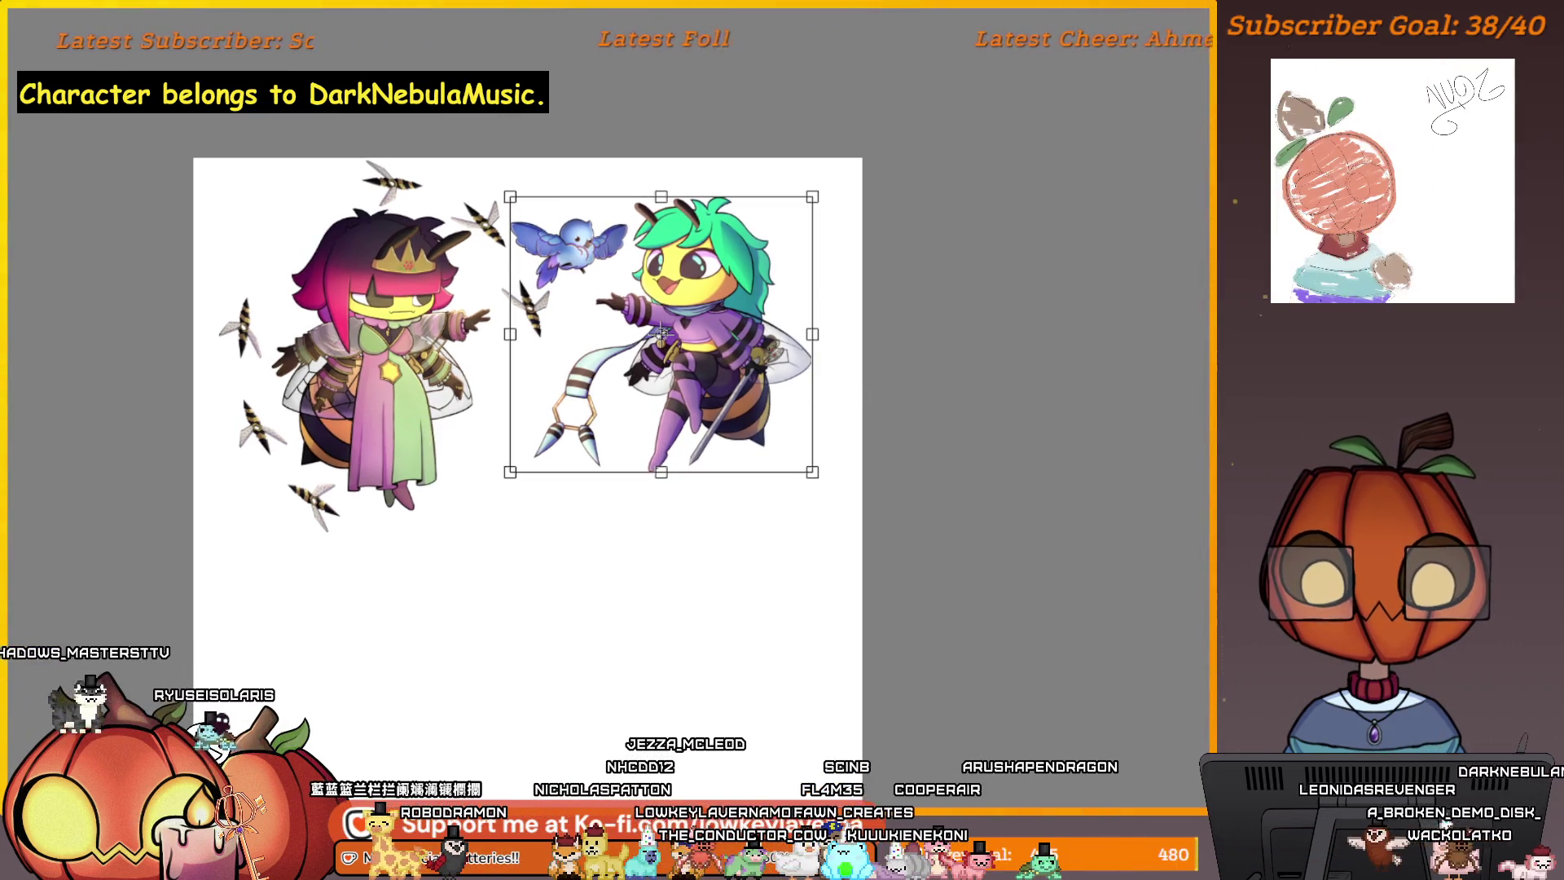
{"action": "key", "text": "Return"}
{"action": "left_click", "coordinate": [447, 459]}
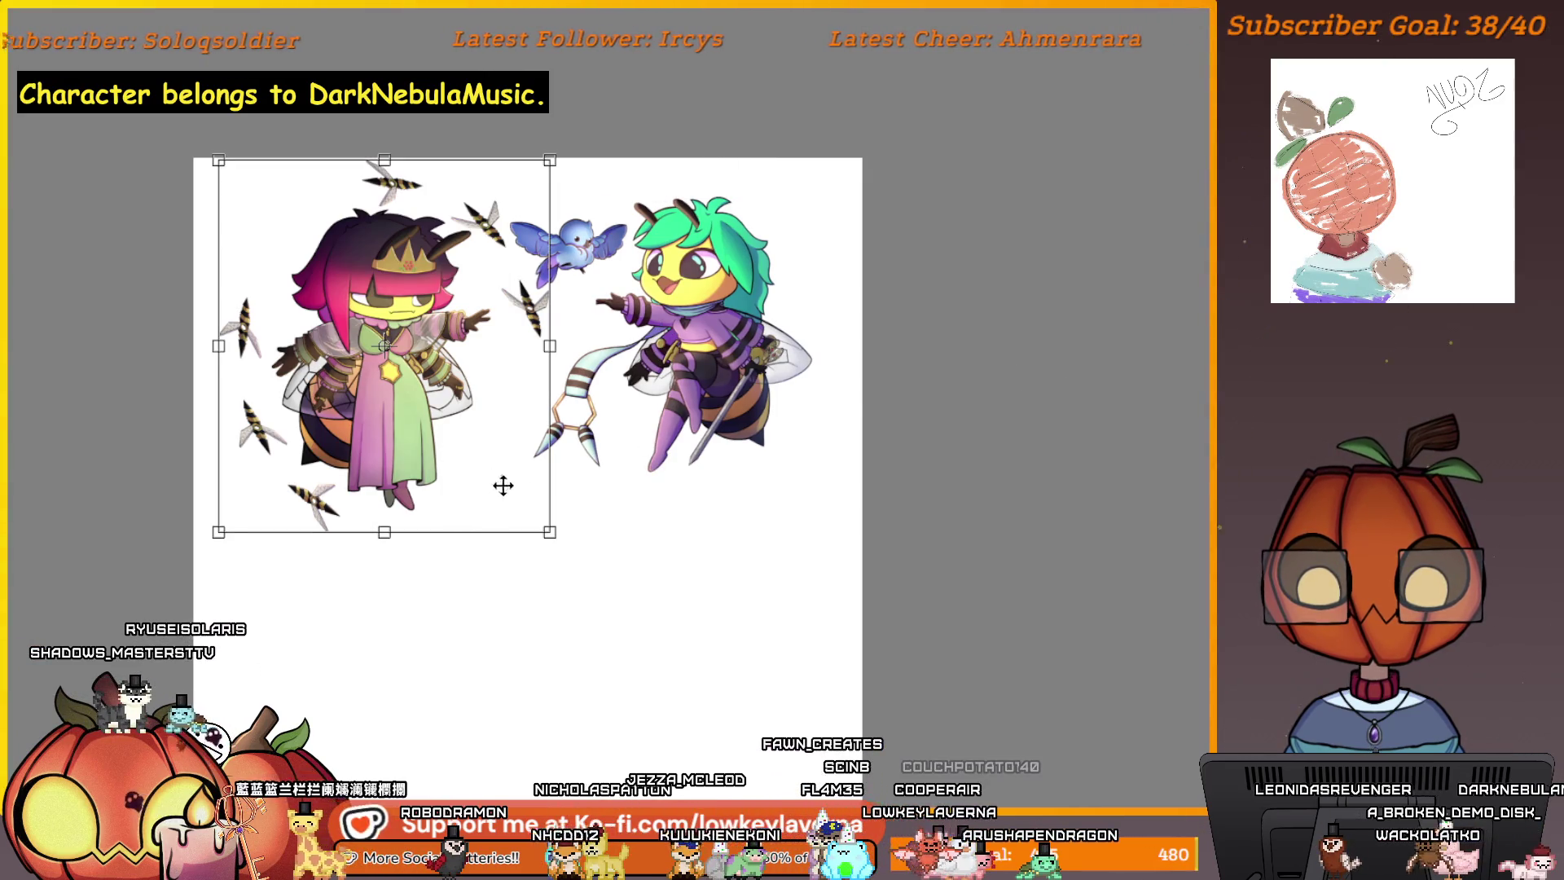
{"action": "left_click_drag", "start_coordinate": [464, 466], "coordinate": [528, 478]}
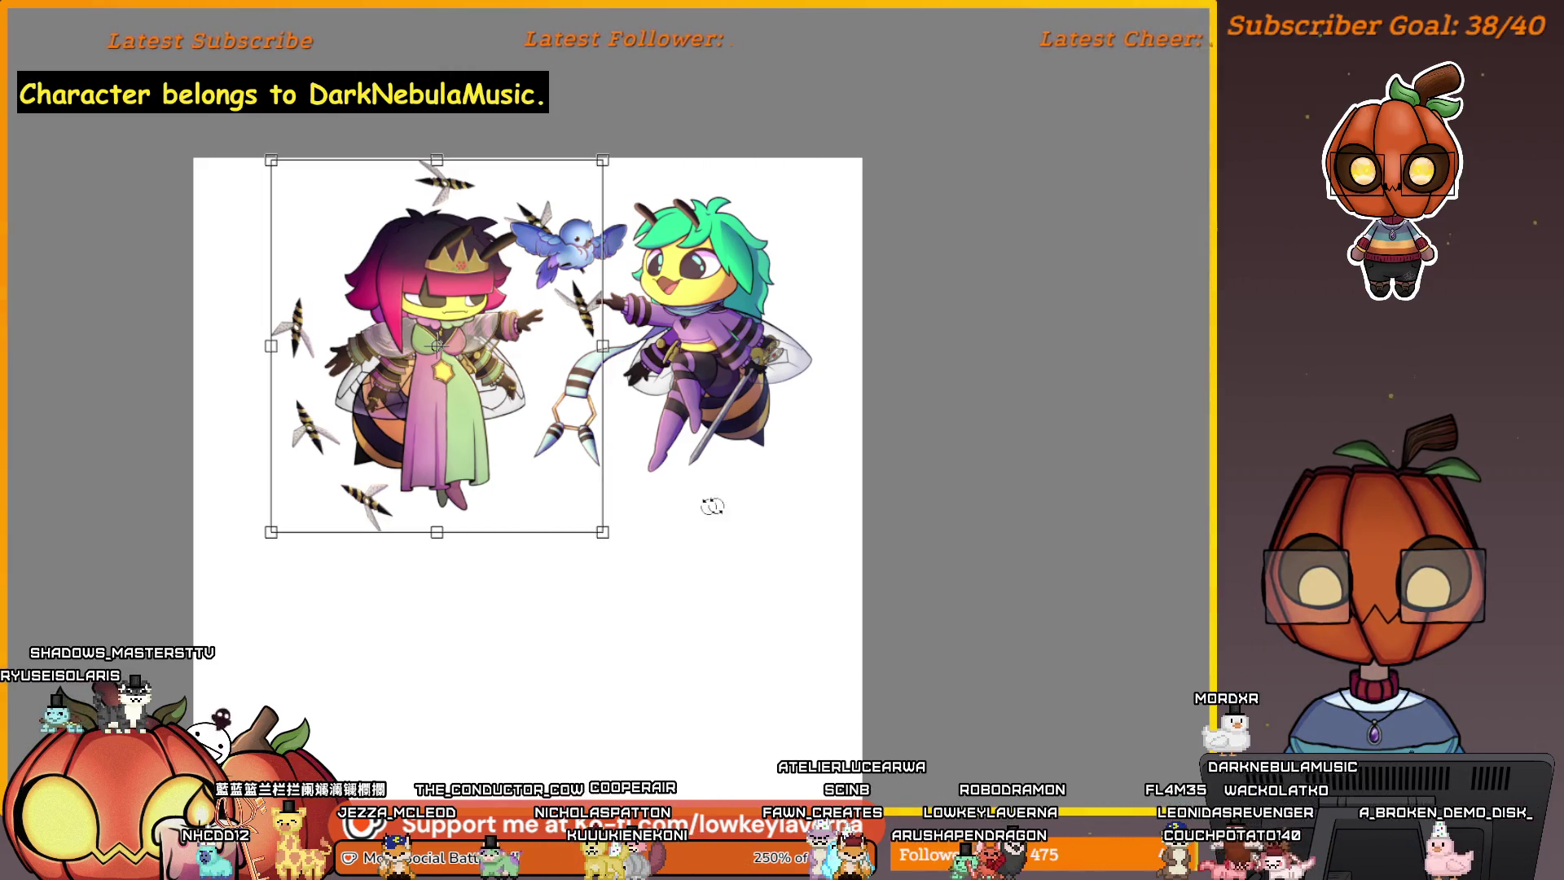
{"action": "left_click_drag", "start_coordinate": [557, 458], "coordinate": [537, 457]}
{"action": "left_click", "coordinate": [673, 458]}
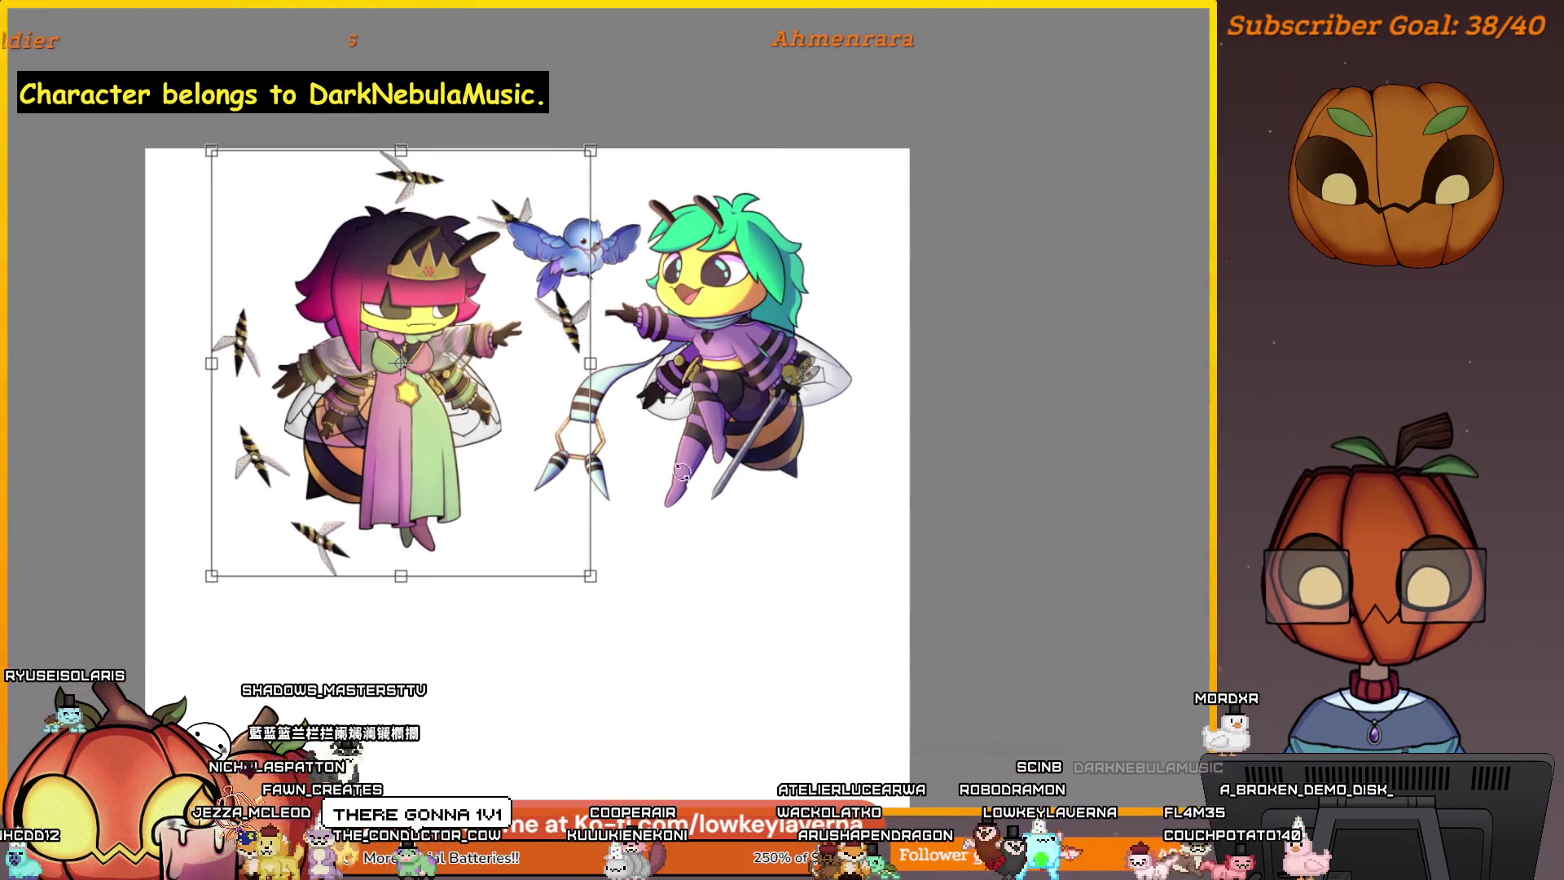
{"action": "key", "text": "Return"}
- Transform both characters together and frame a crop around them
{"action": "key", "text": "ctrl+t"}
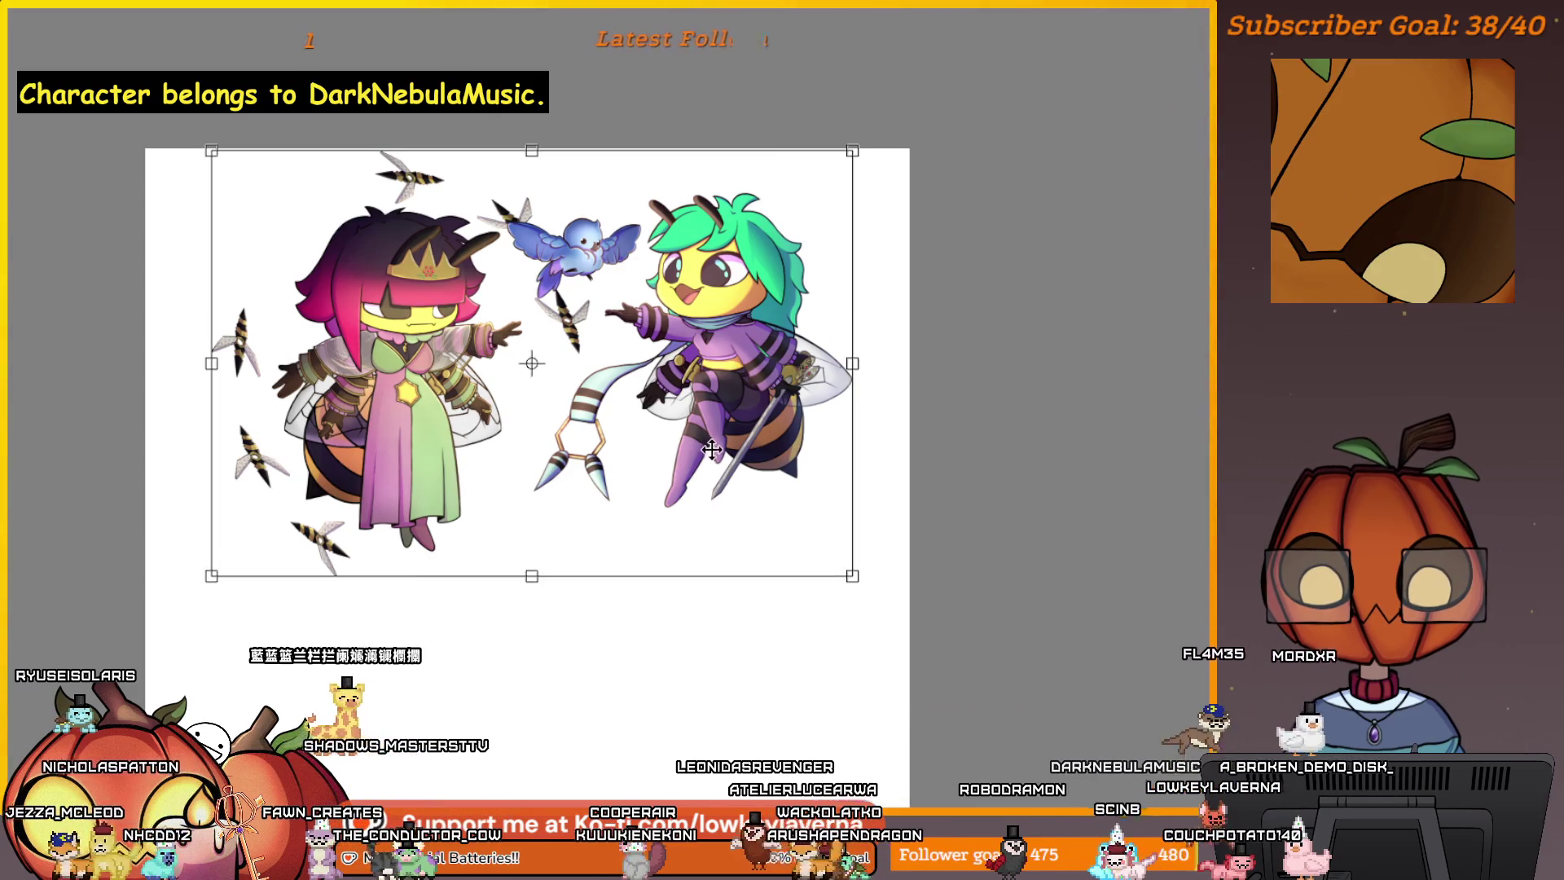
{"action": "key", "text": "Return"}
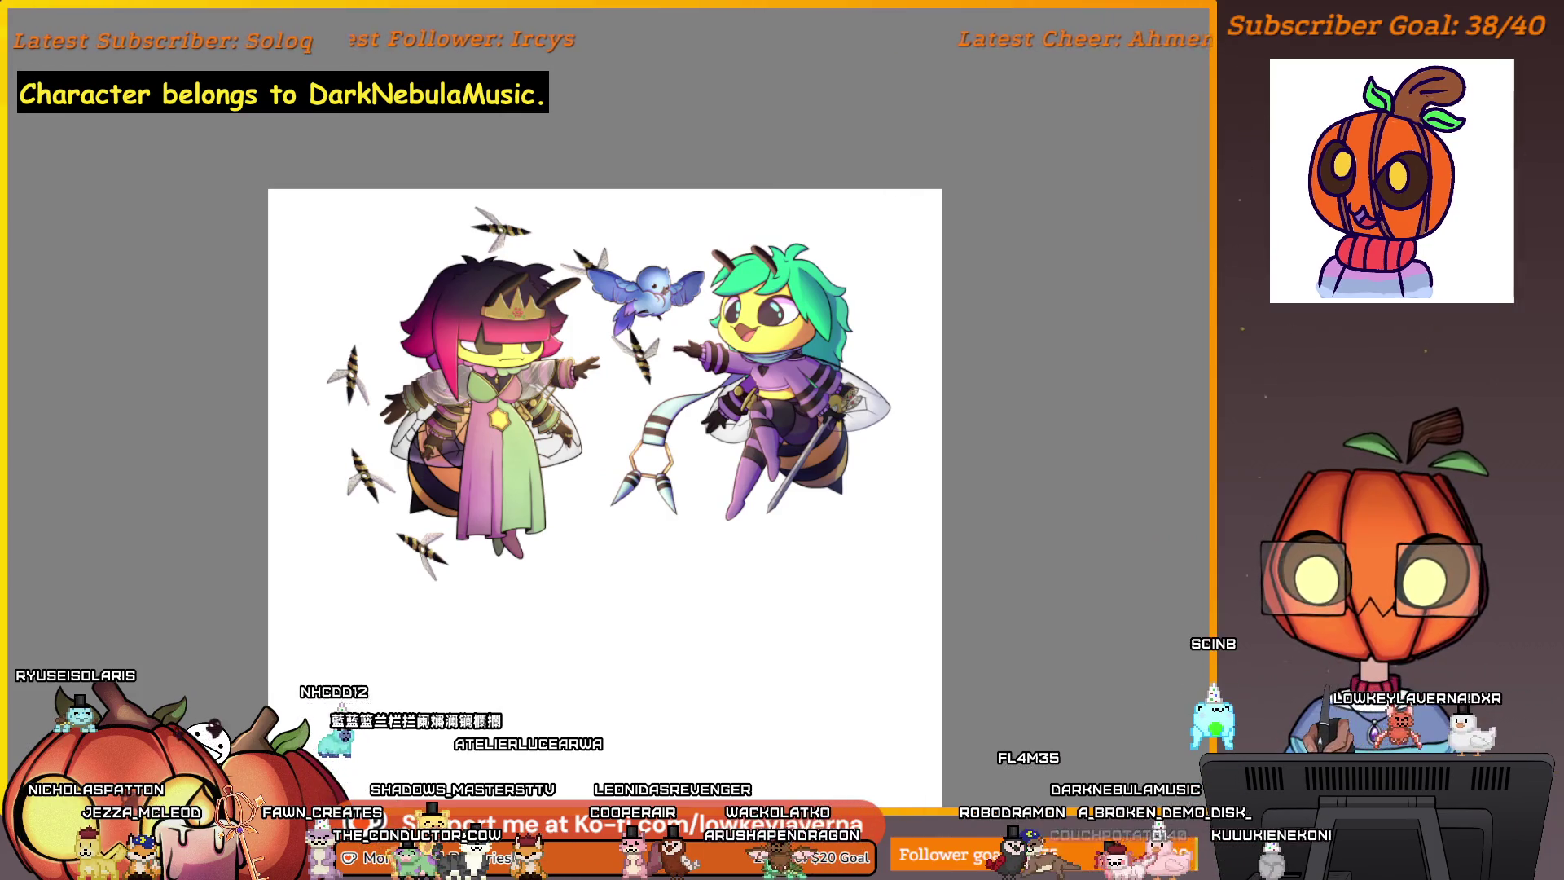
{"action": "mouse_move", "coordinate": [270, 191]}
{"action": "left_mouse_down"}
{"action": "mouse_move", "coordinate": [966, 611]}
{"action": "mouse_move", "coordinate": [953, 609]}
{"action": "left_mouse_up"}
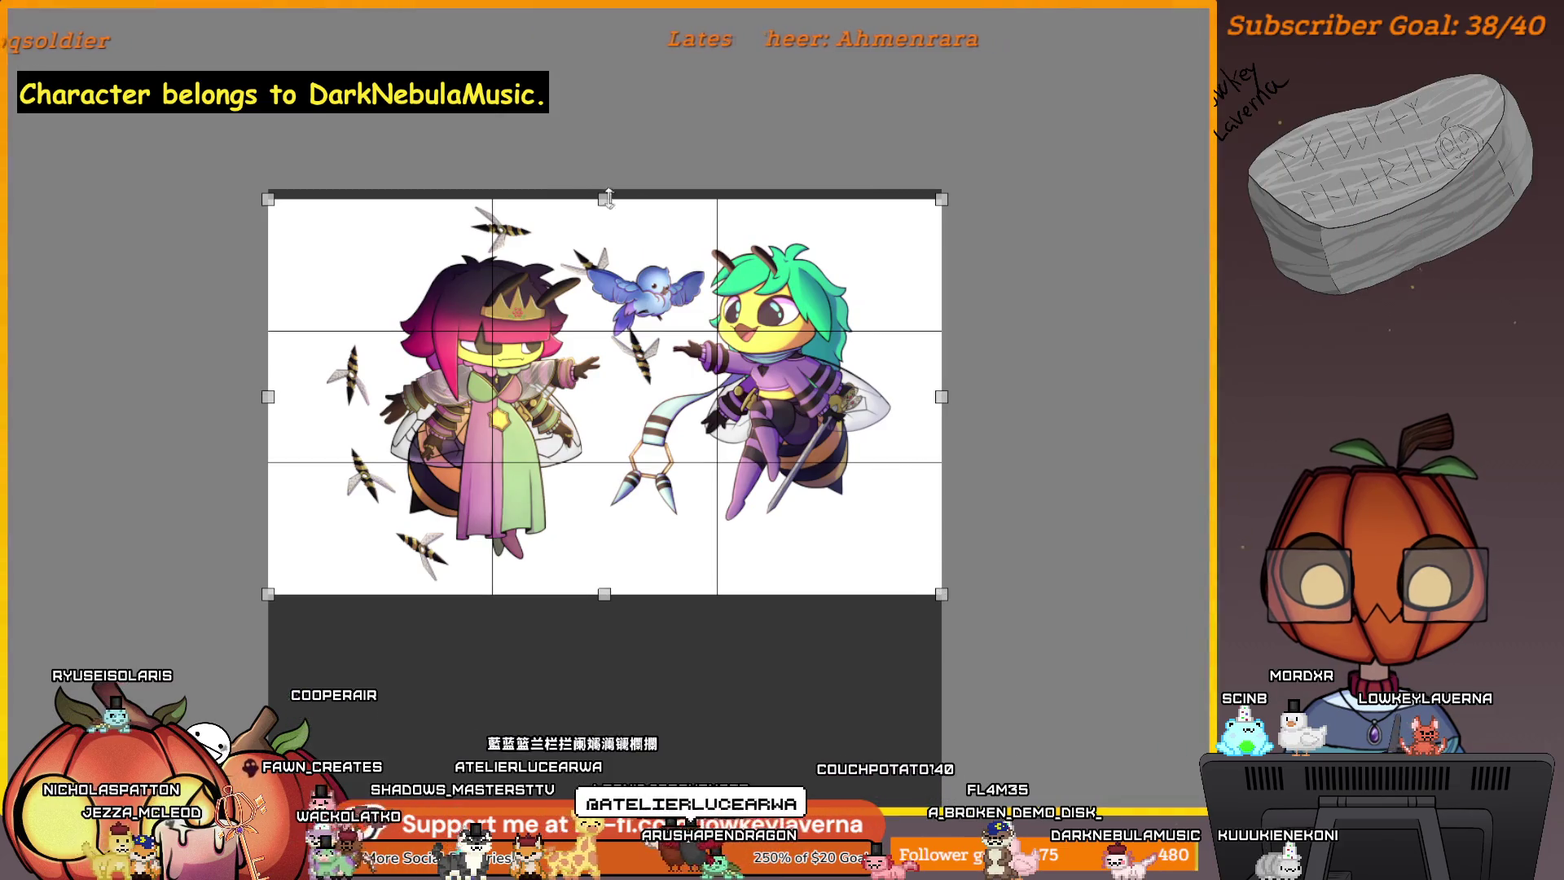
- Adjust the crop's top and bottom edges, apply the crop and fit the image to view
{"action": "left_click_drag", "start_coordinate": [603, 199], "coordinate": [603, 187]}
{"action": "left_click_drag", "start_coordinate": [603, 593], "coordinate": [604, 592]}
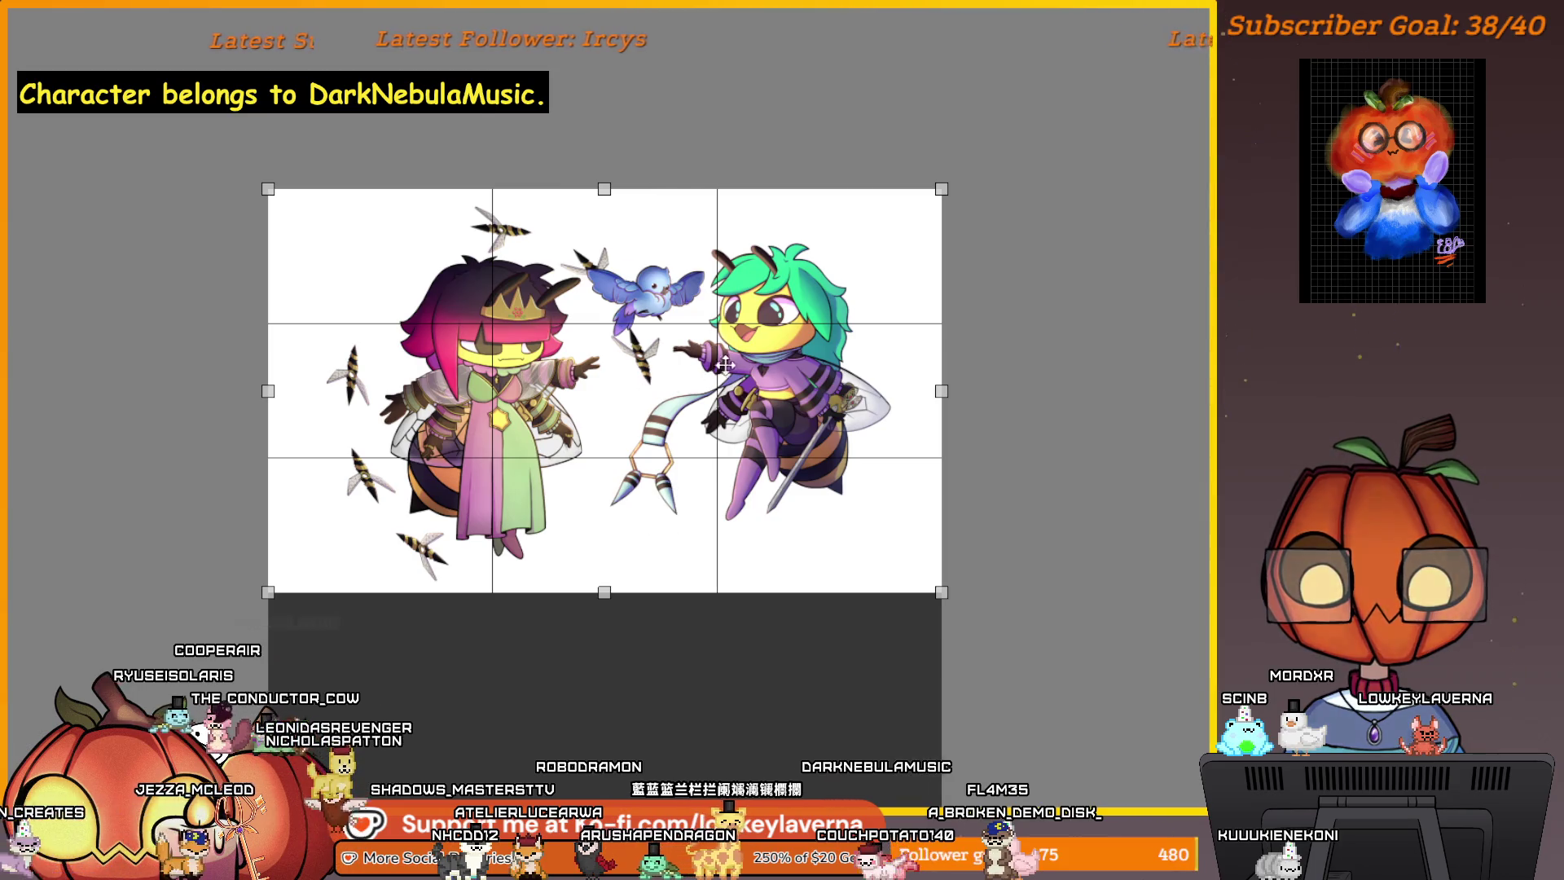
{"action": "right_click", "coordinate": [740, 365]}
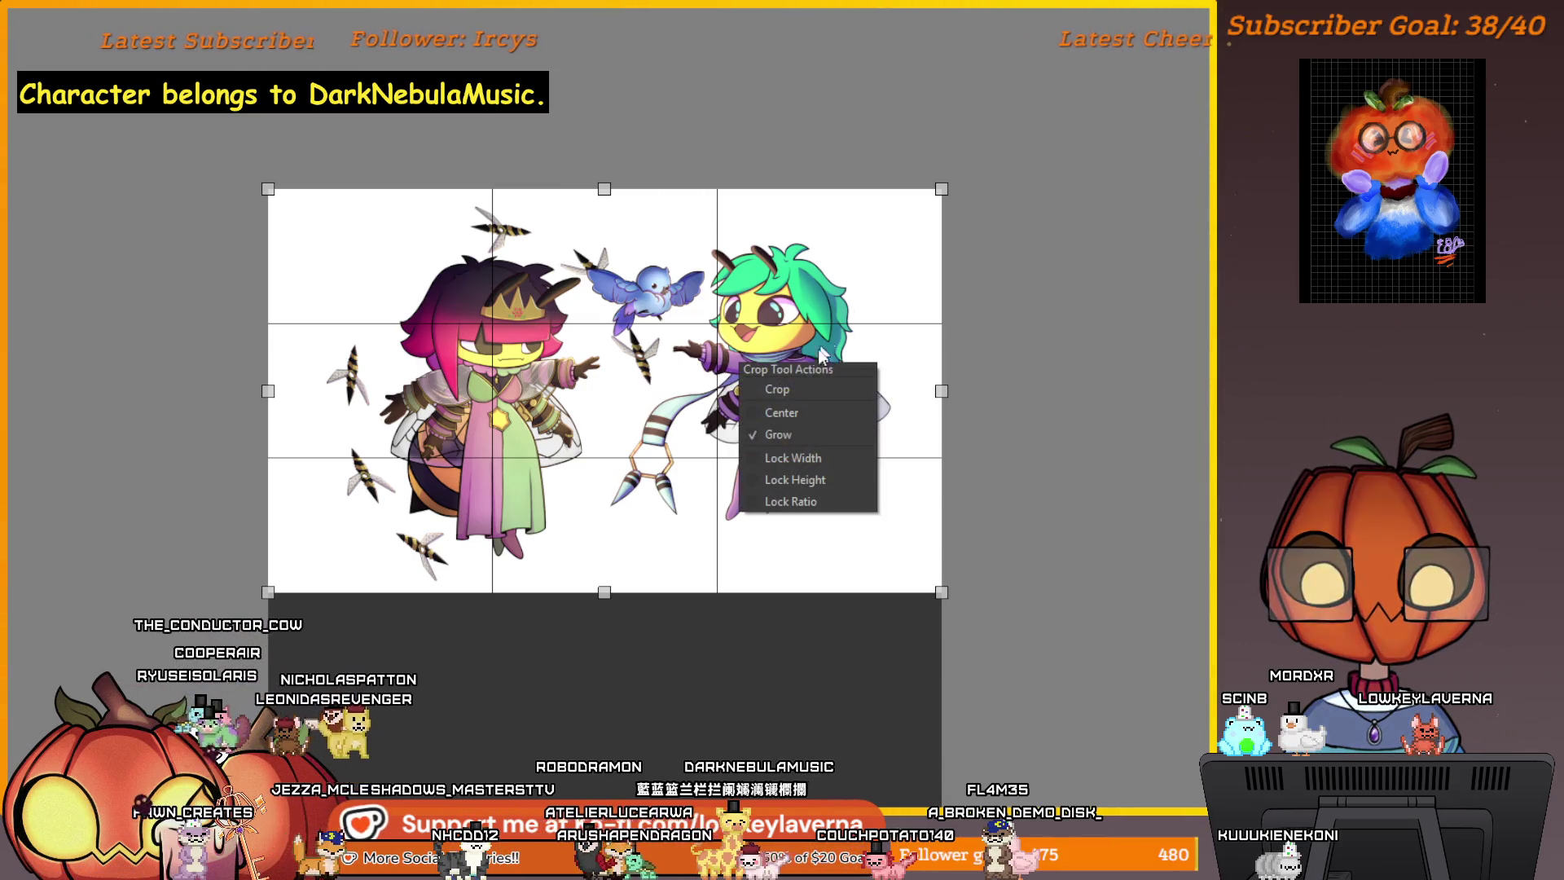
{"action": "left_click", "coordinate": [796, 389]}
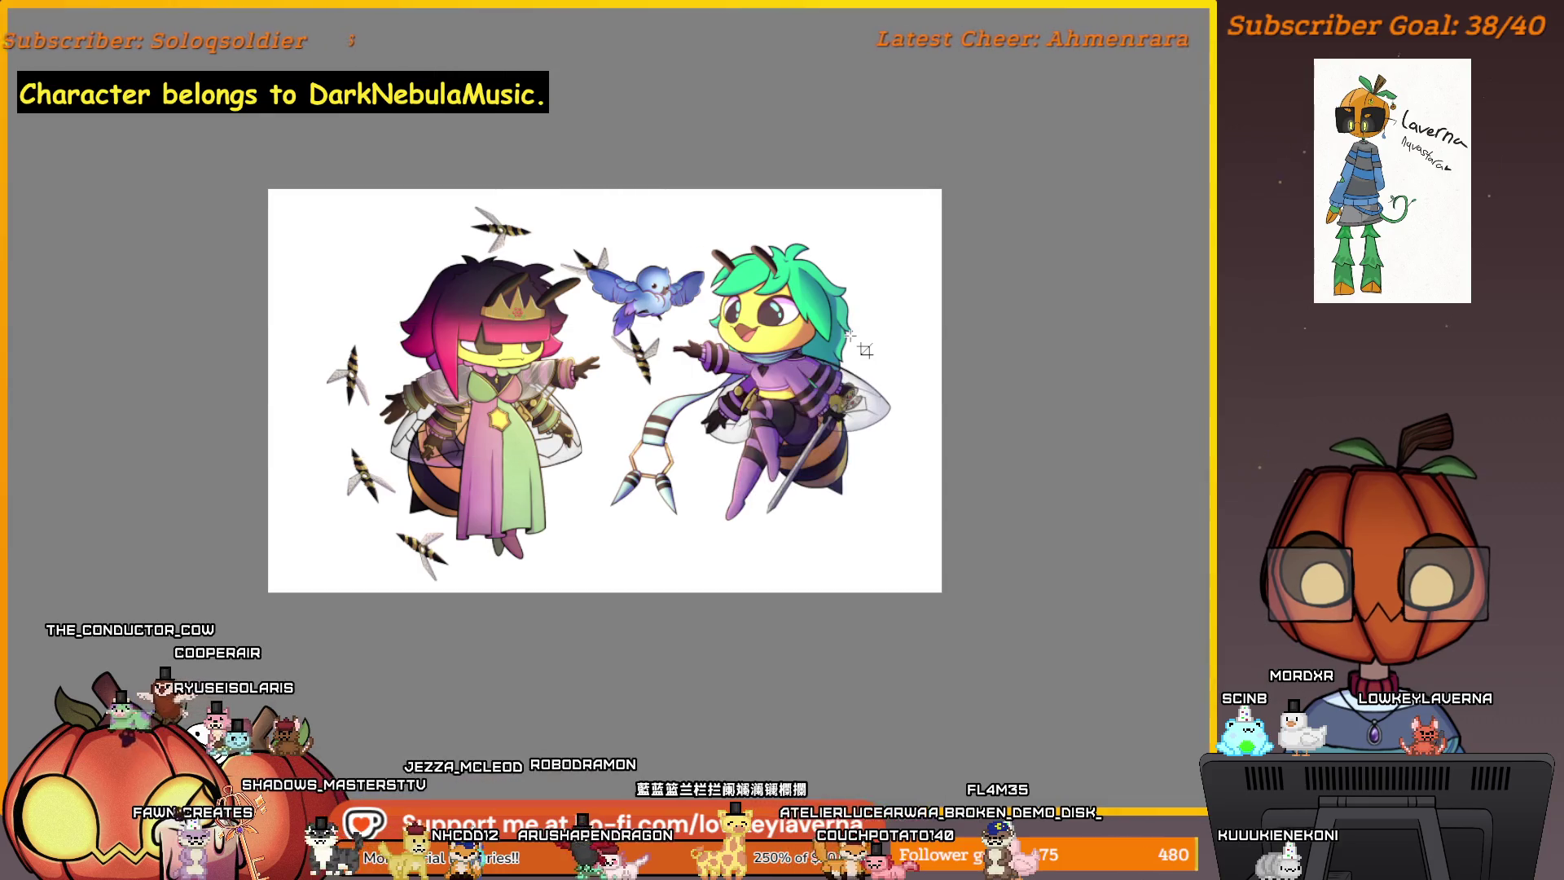
{"action": "key", "text": "ctrl+0"}
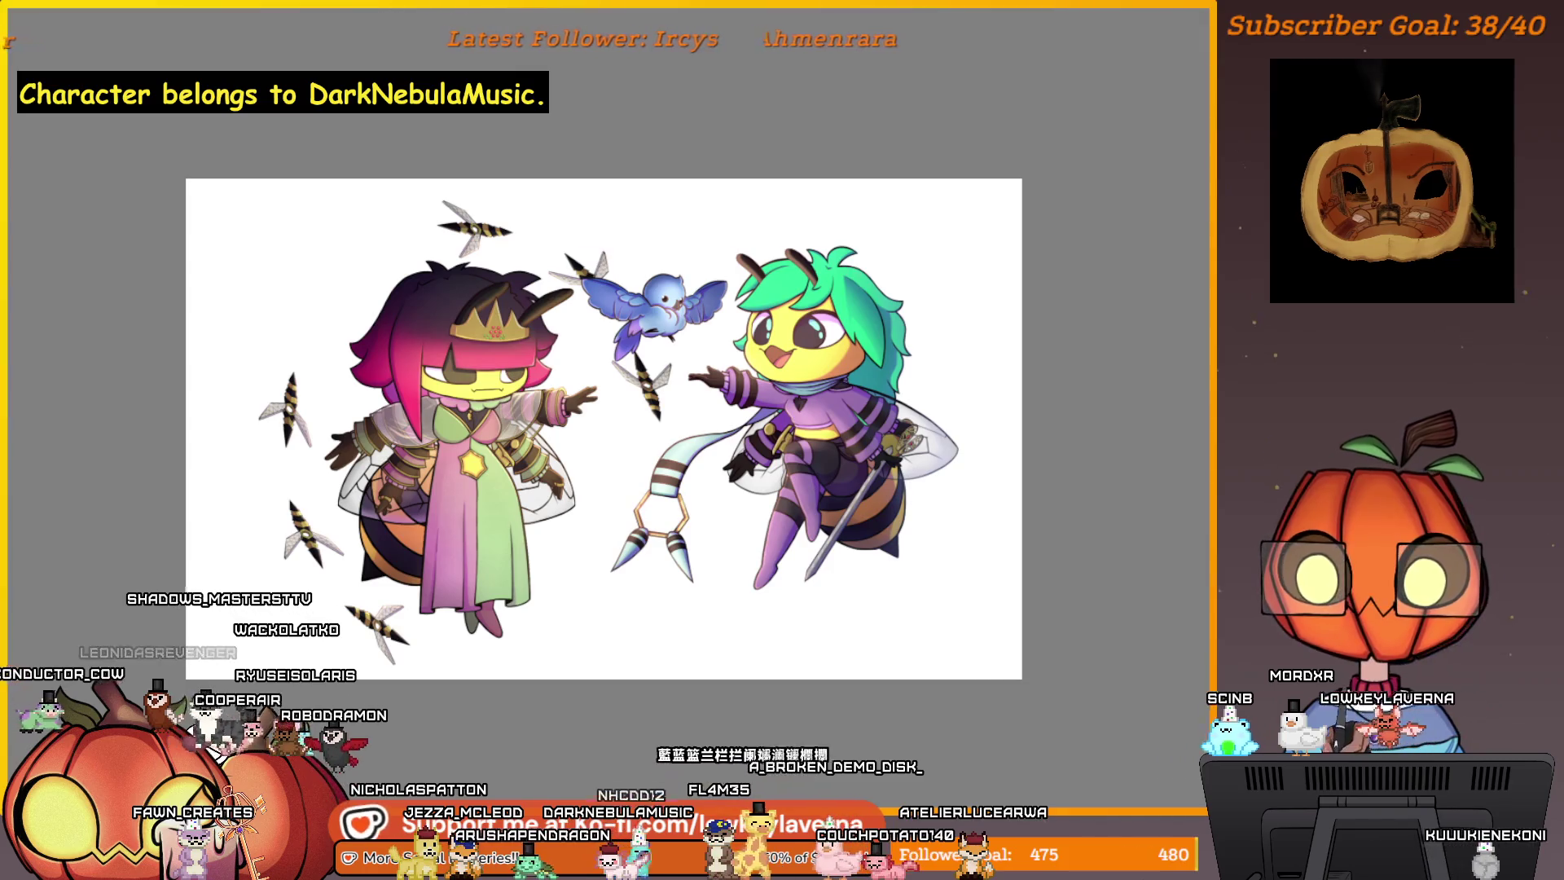
- Scale up the whole bee artwork with a transform and commit it
{"action": "key", "text": "ctrl+t"}
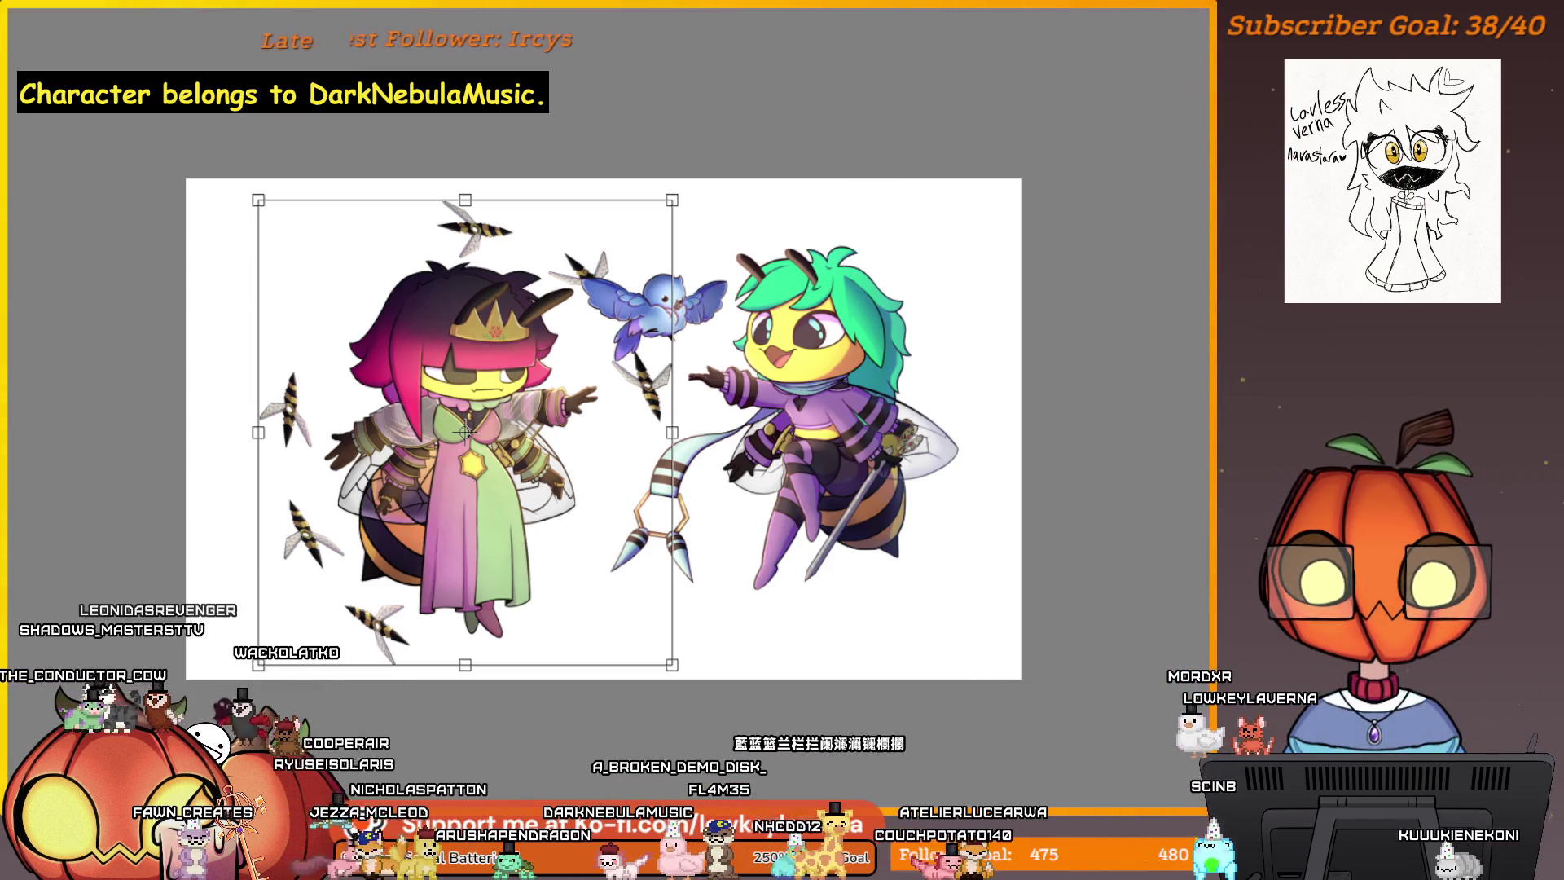
{"action": "key", "text": "Return"}
{"action": "right_click", "coordinate": [933, 590]}
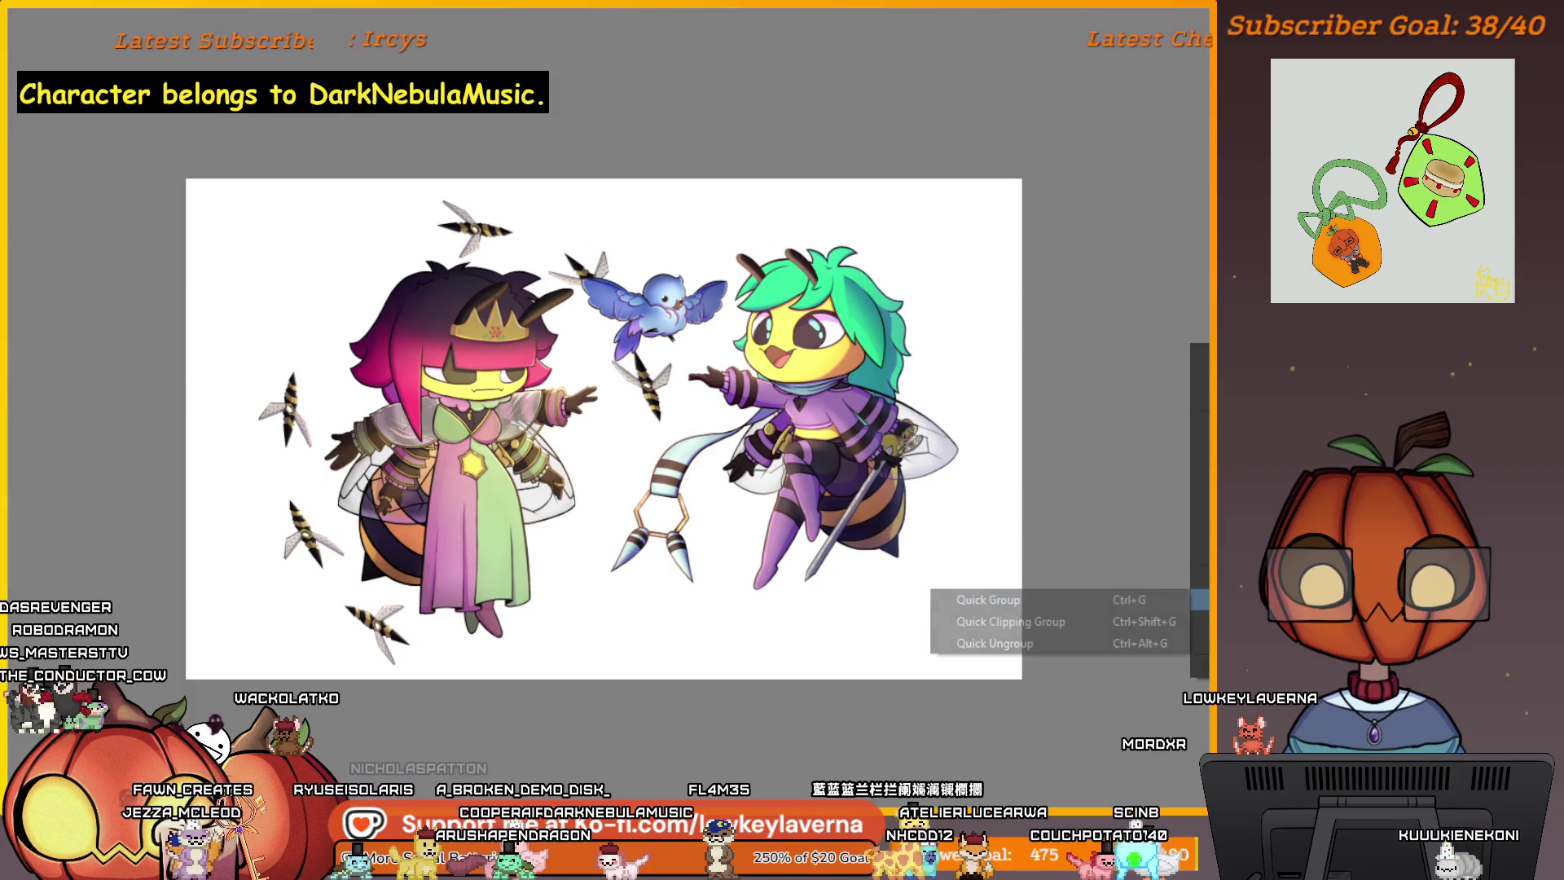
{"action": "key", "text": "Escape"}
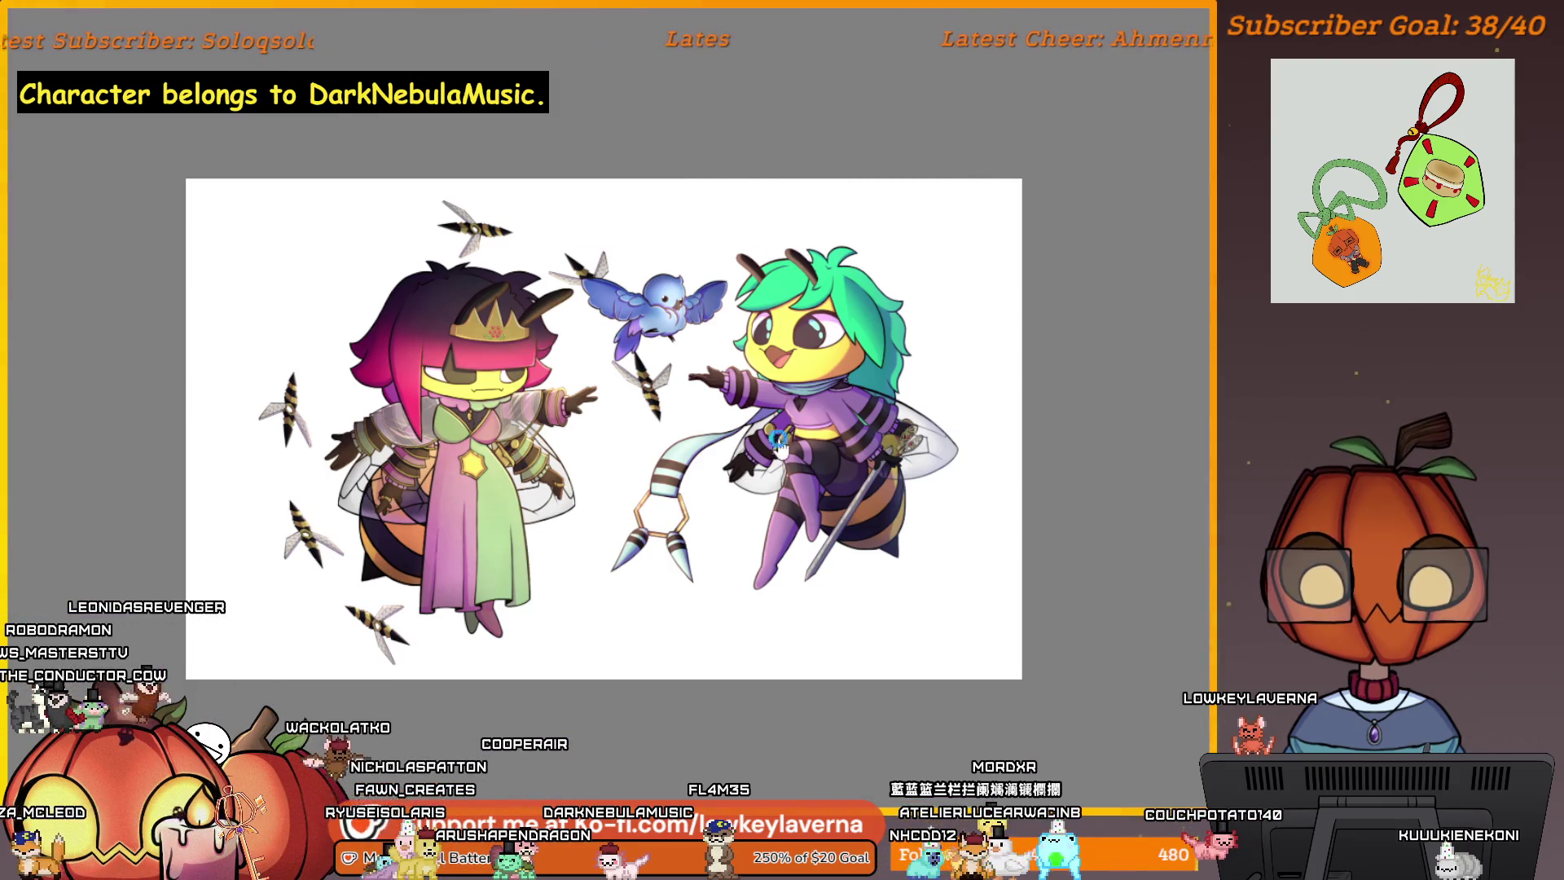
{"action": "key", "text": "ctrl+t"}
{"action": "scroll", "coordinate": [813, 487], "scroll_direction": "up", "scroll_amount": 1}
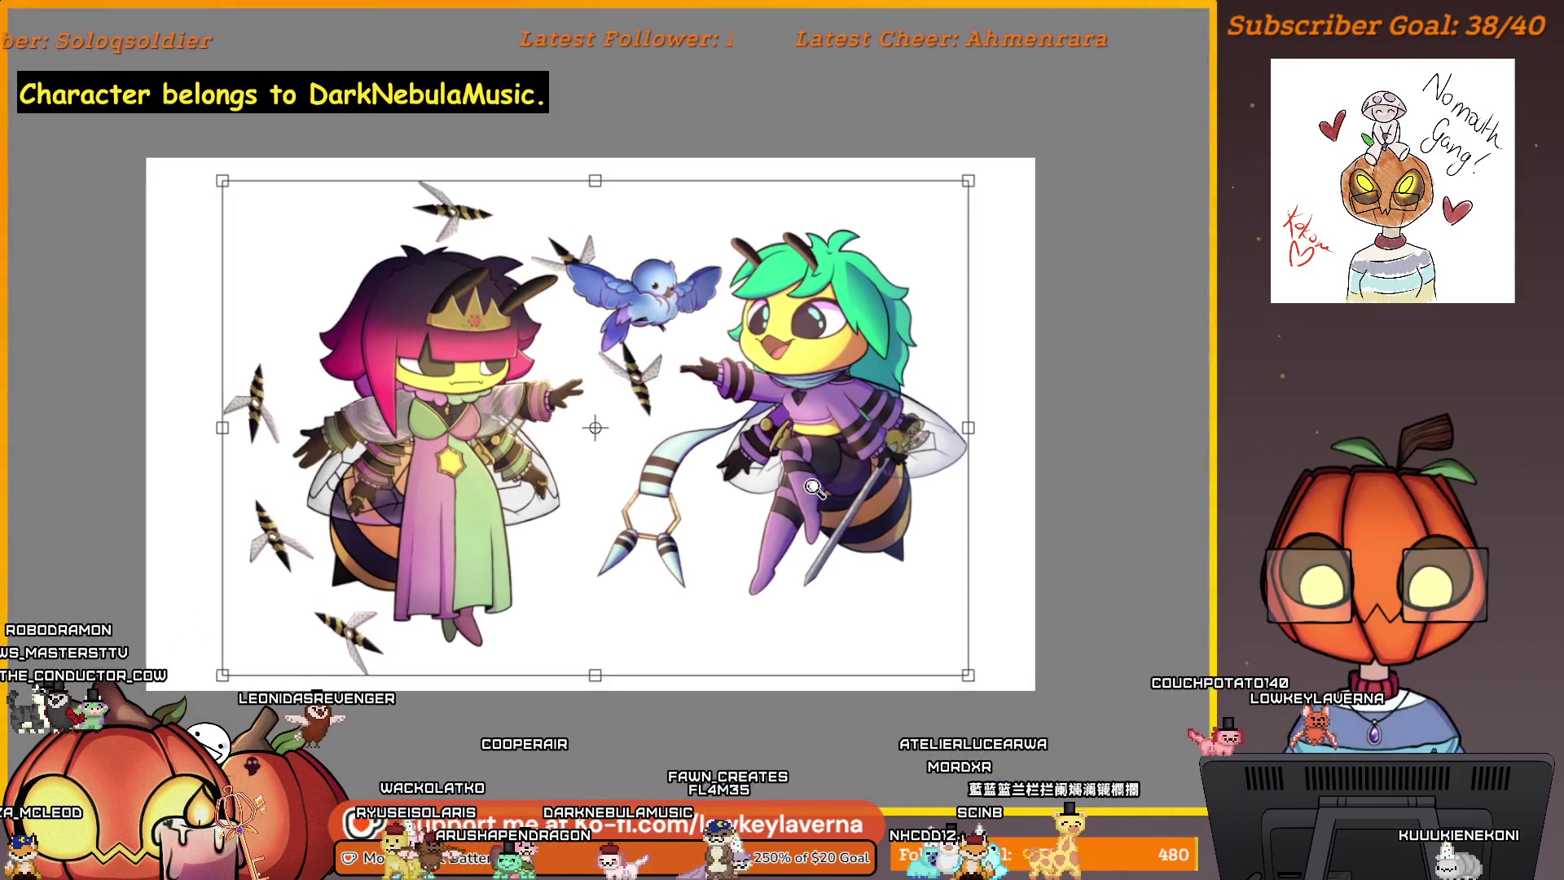
{"action": "left_click_drag", "start_coordinate": [1002, 434], "coordinate": [1074, 448]}
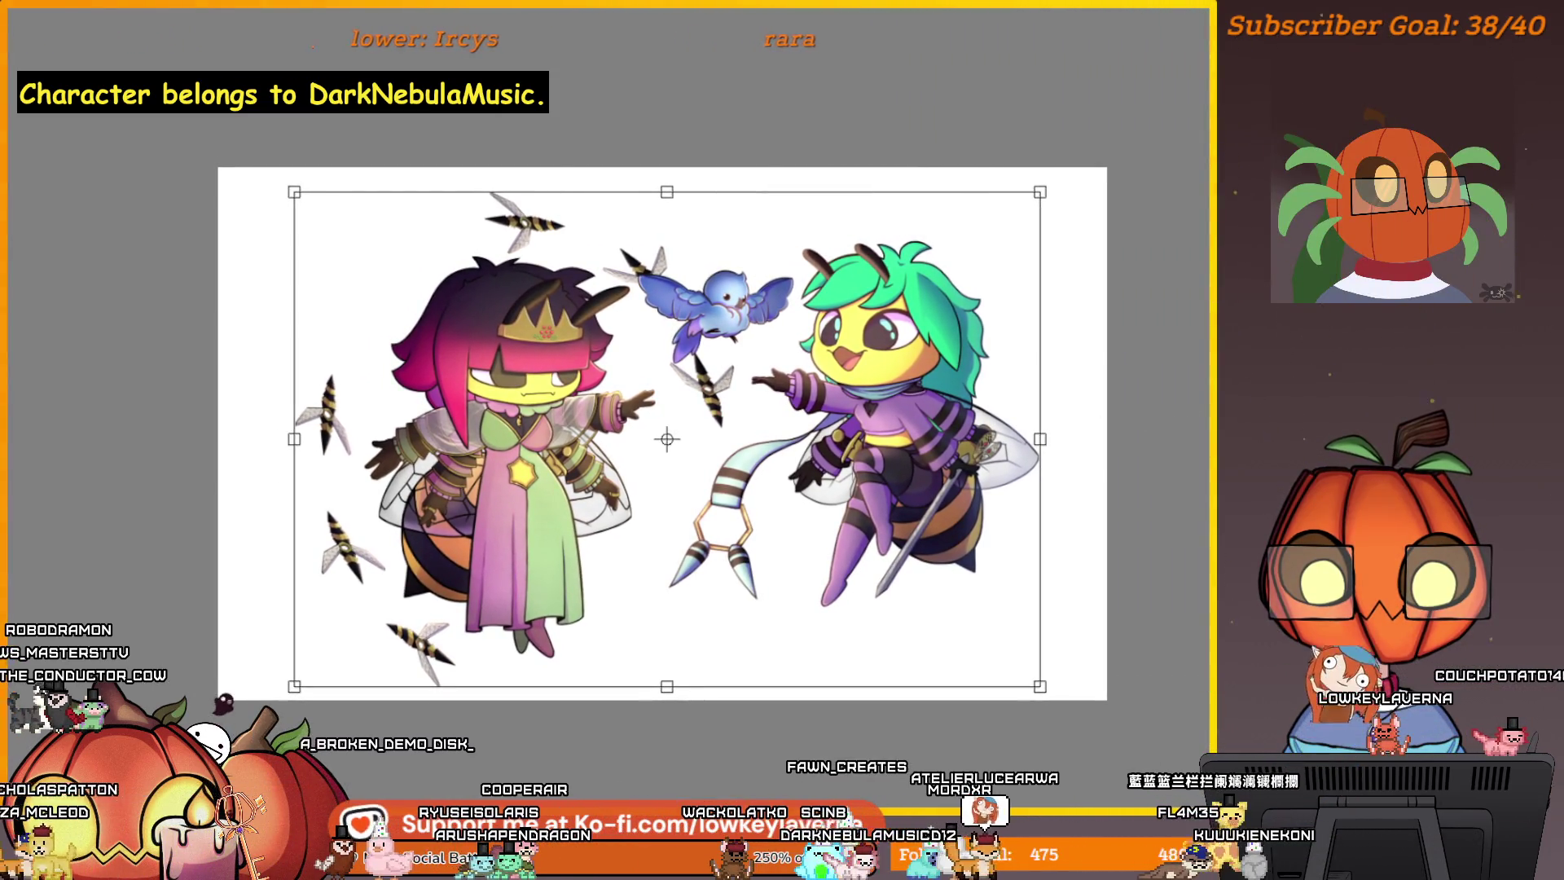
{"action": "key", "text": "Return"}
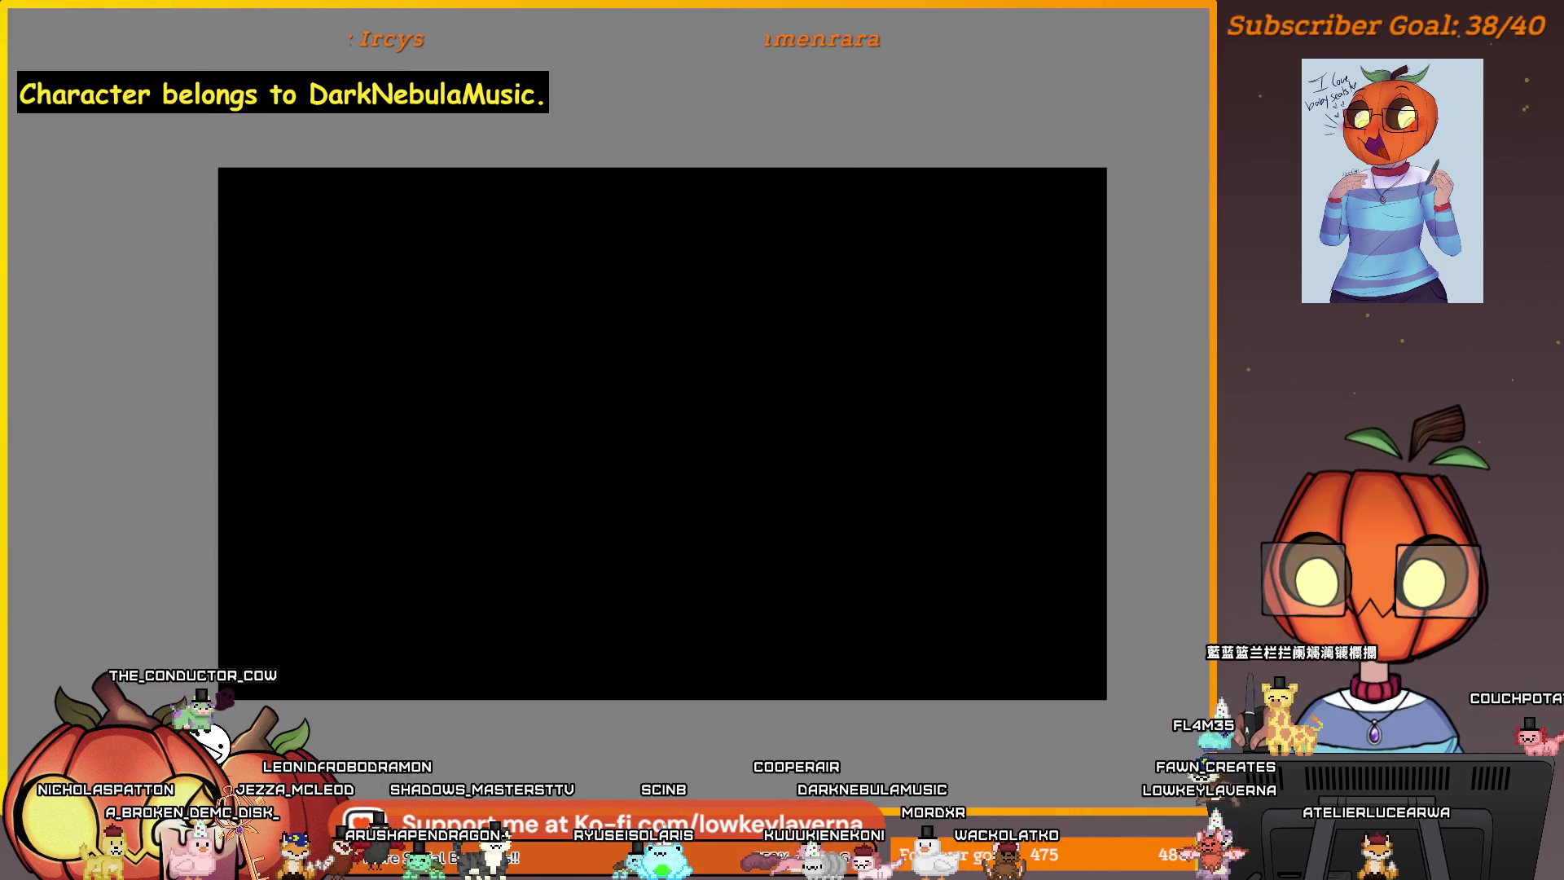
- Apply the Random Noise filter to the black canvas
{"action": "key", "text": "alt+r"}
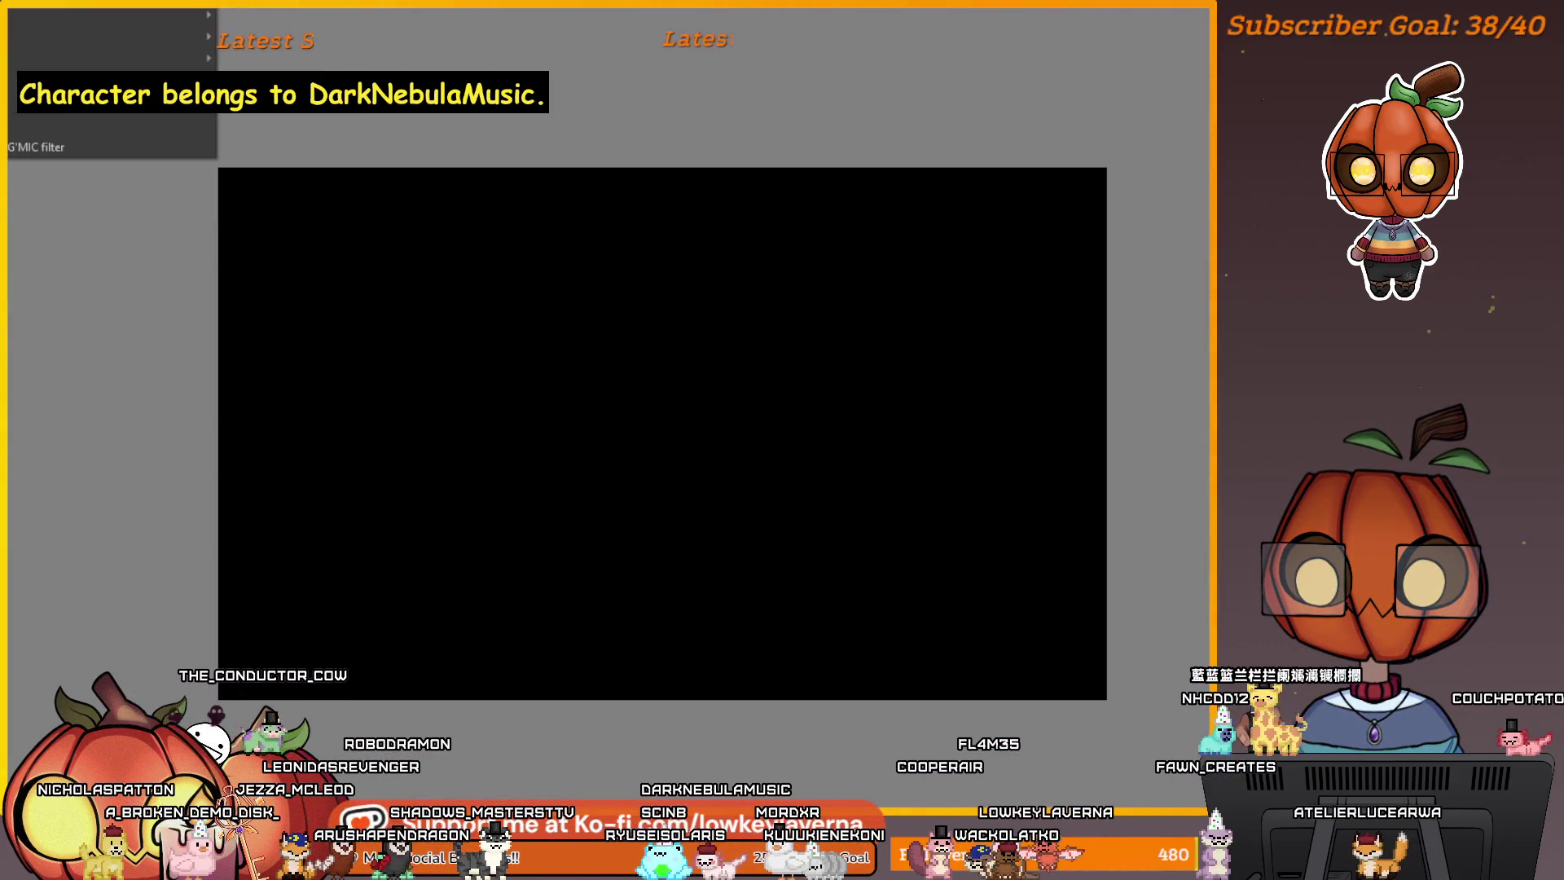
{"action": "mouse_move", "coordinate": [162, 104]}
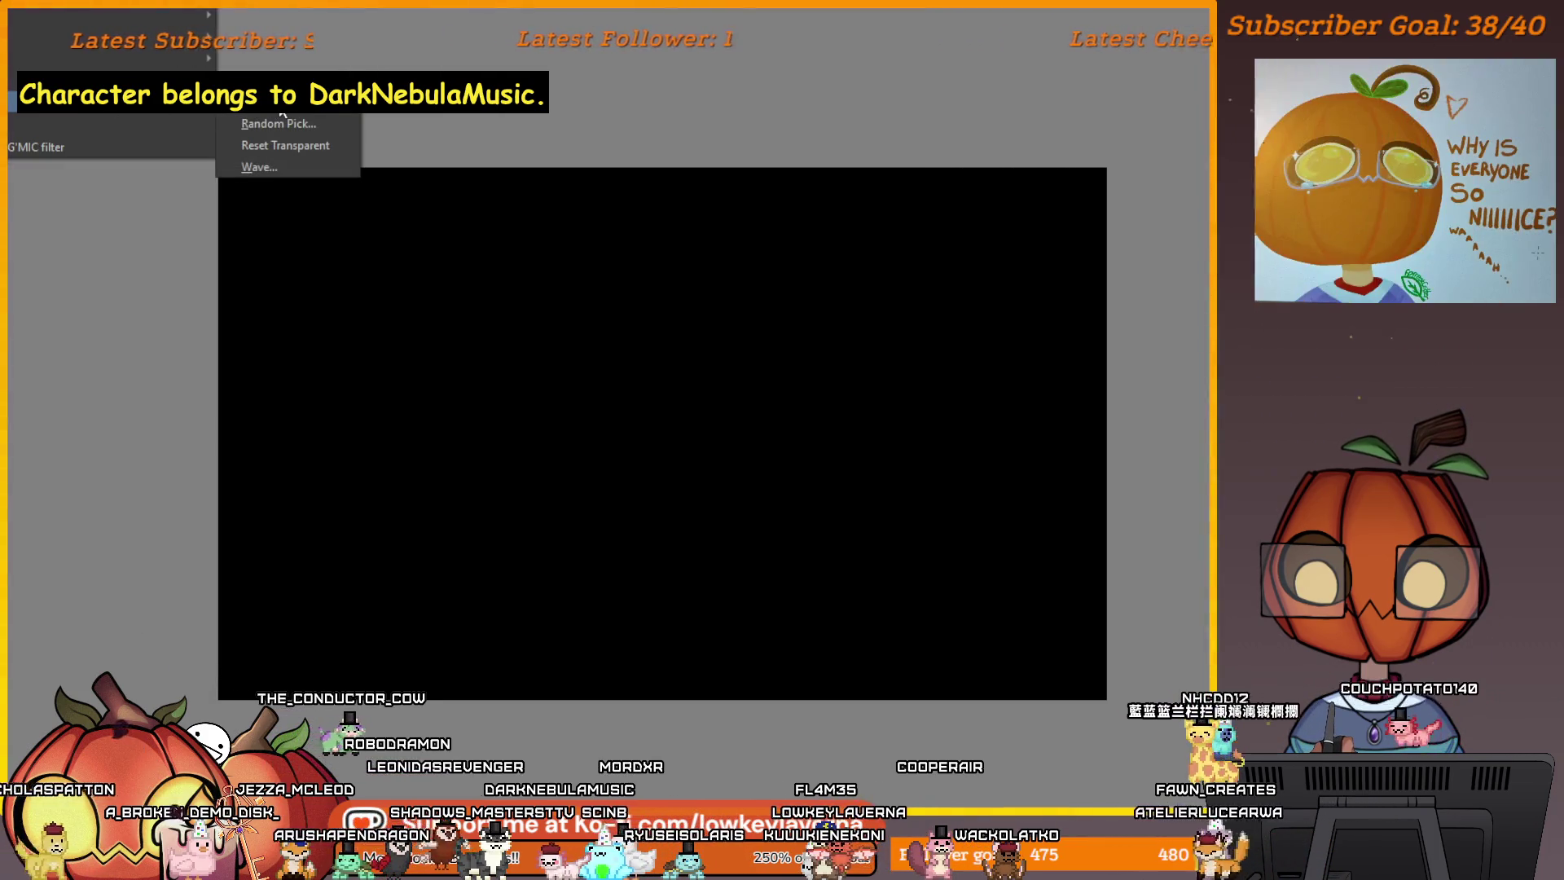
{"action": "left_click", "coordinate": [279, 102]}
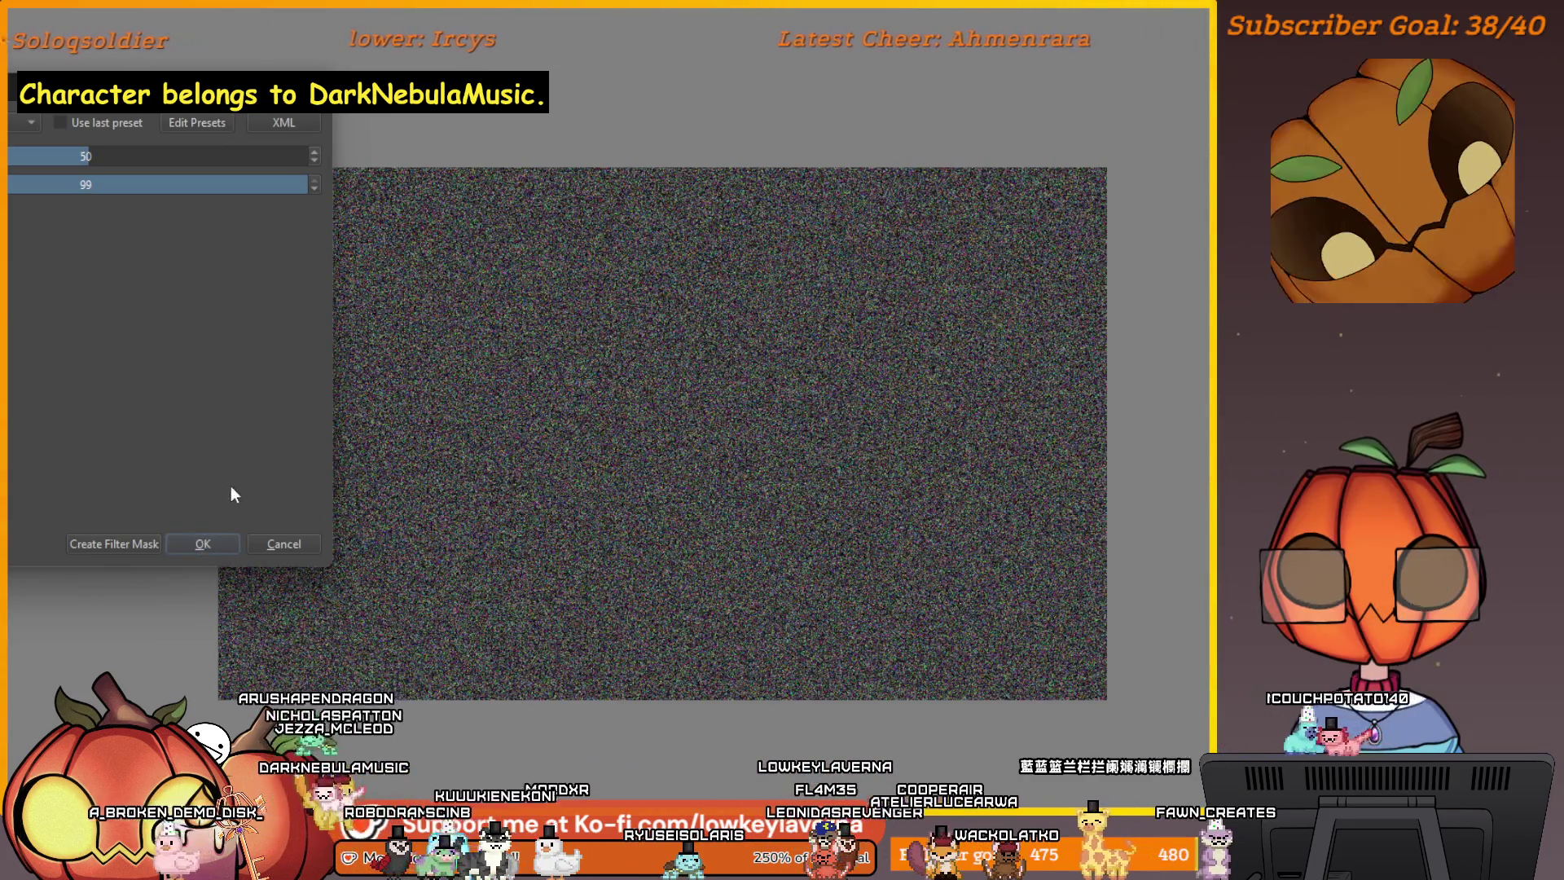
{"action": "left_click", "coordinate": [203, 543]}
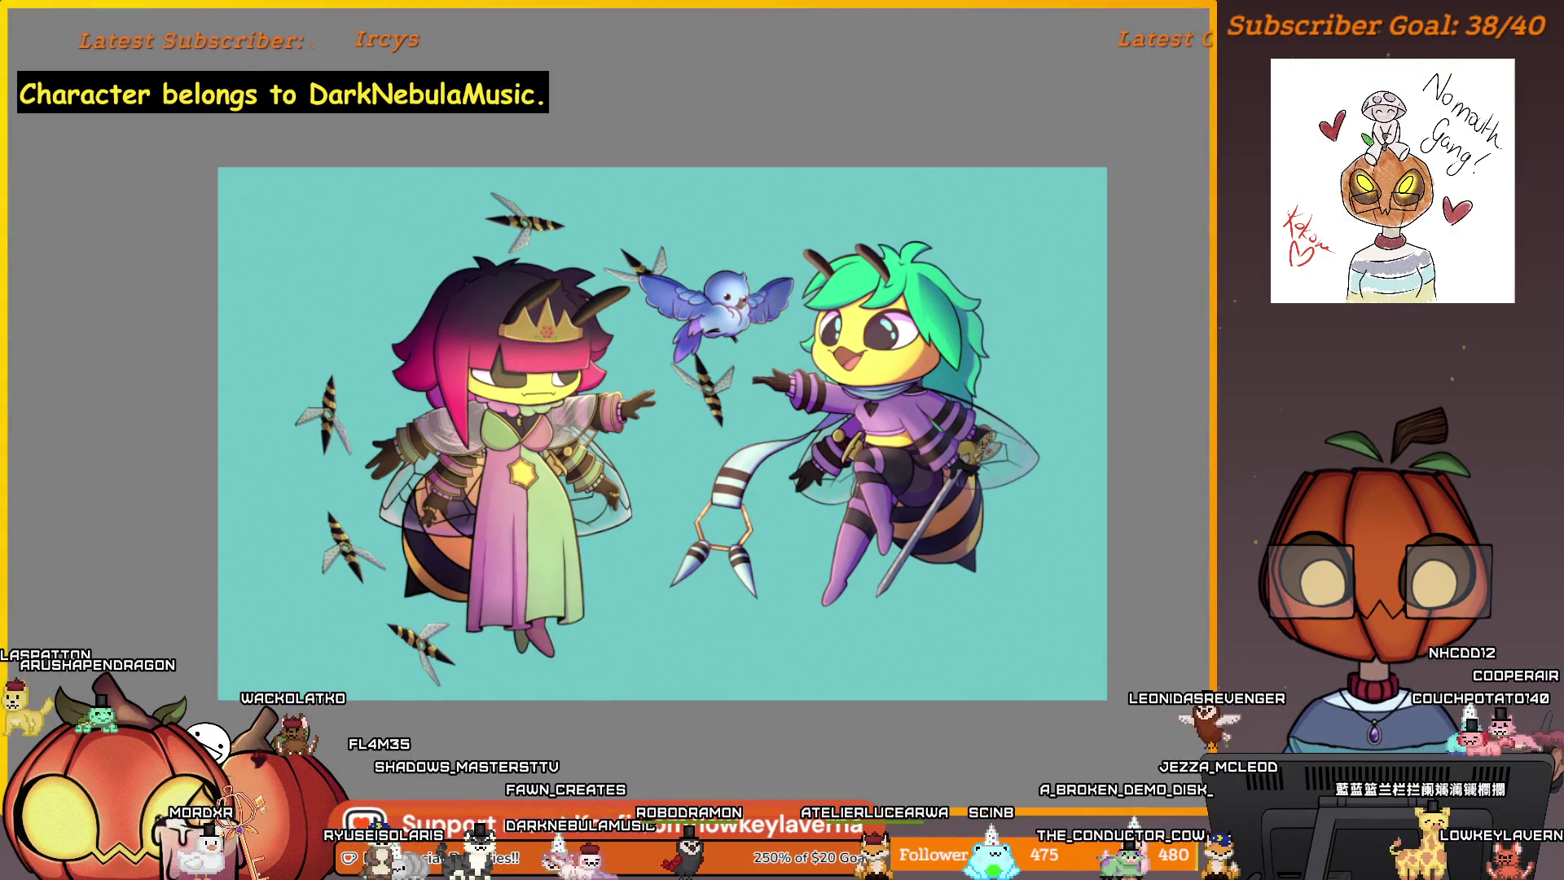
- Replace the teal background fill with a slate-blue fill behind the bees
{"action": "key", "text": "ctrl+z"}
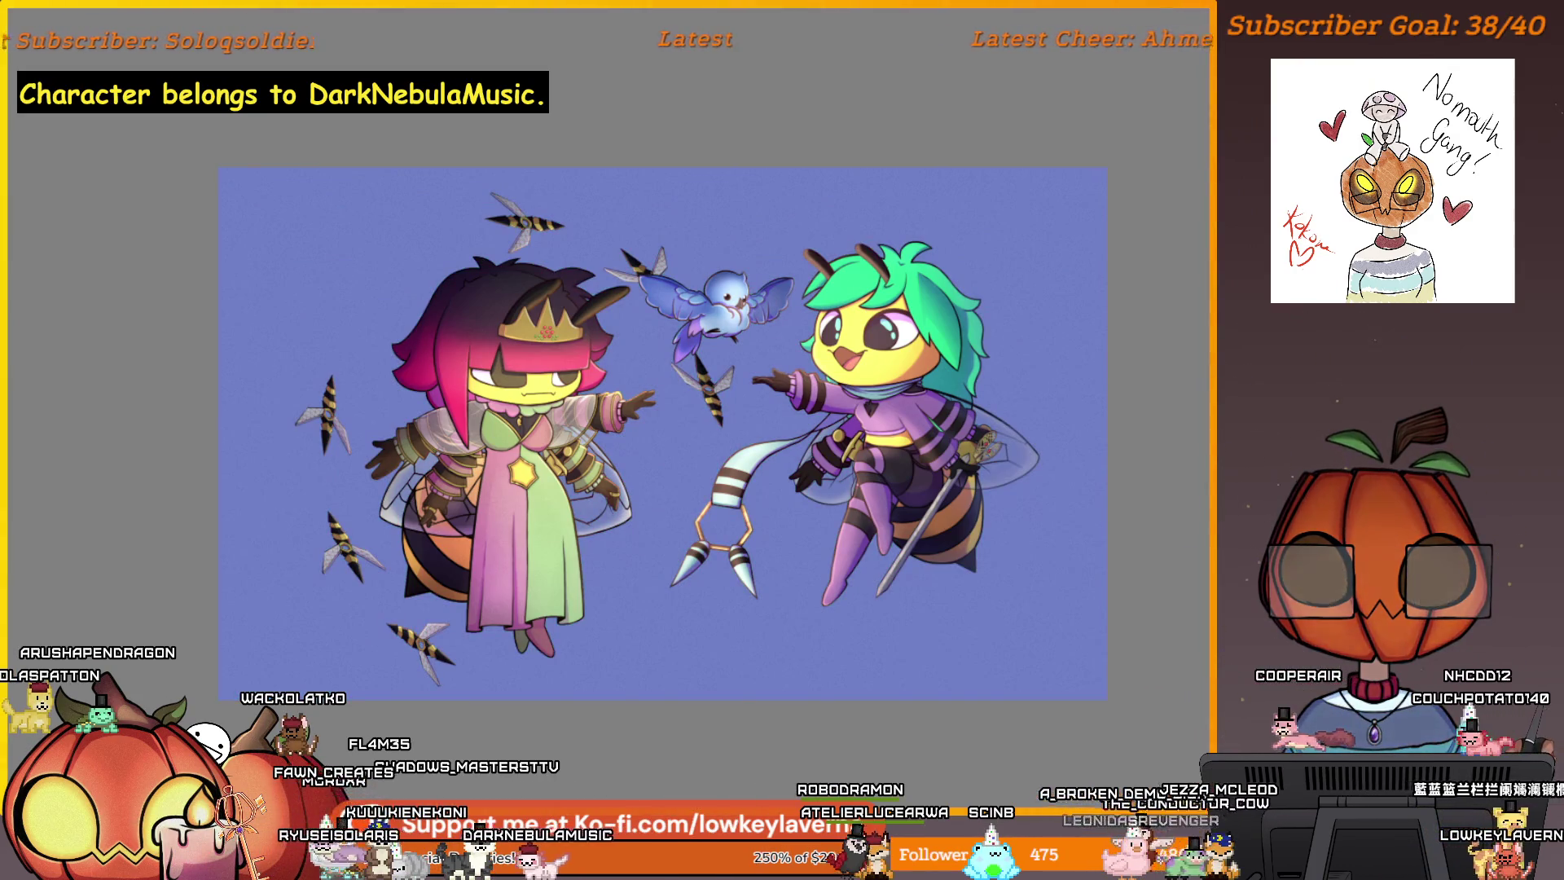
{"action": "left_click", "coordinate": [1075, 253]}
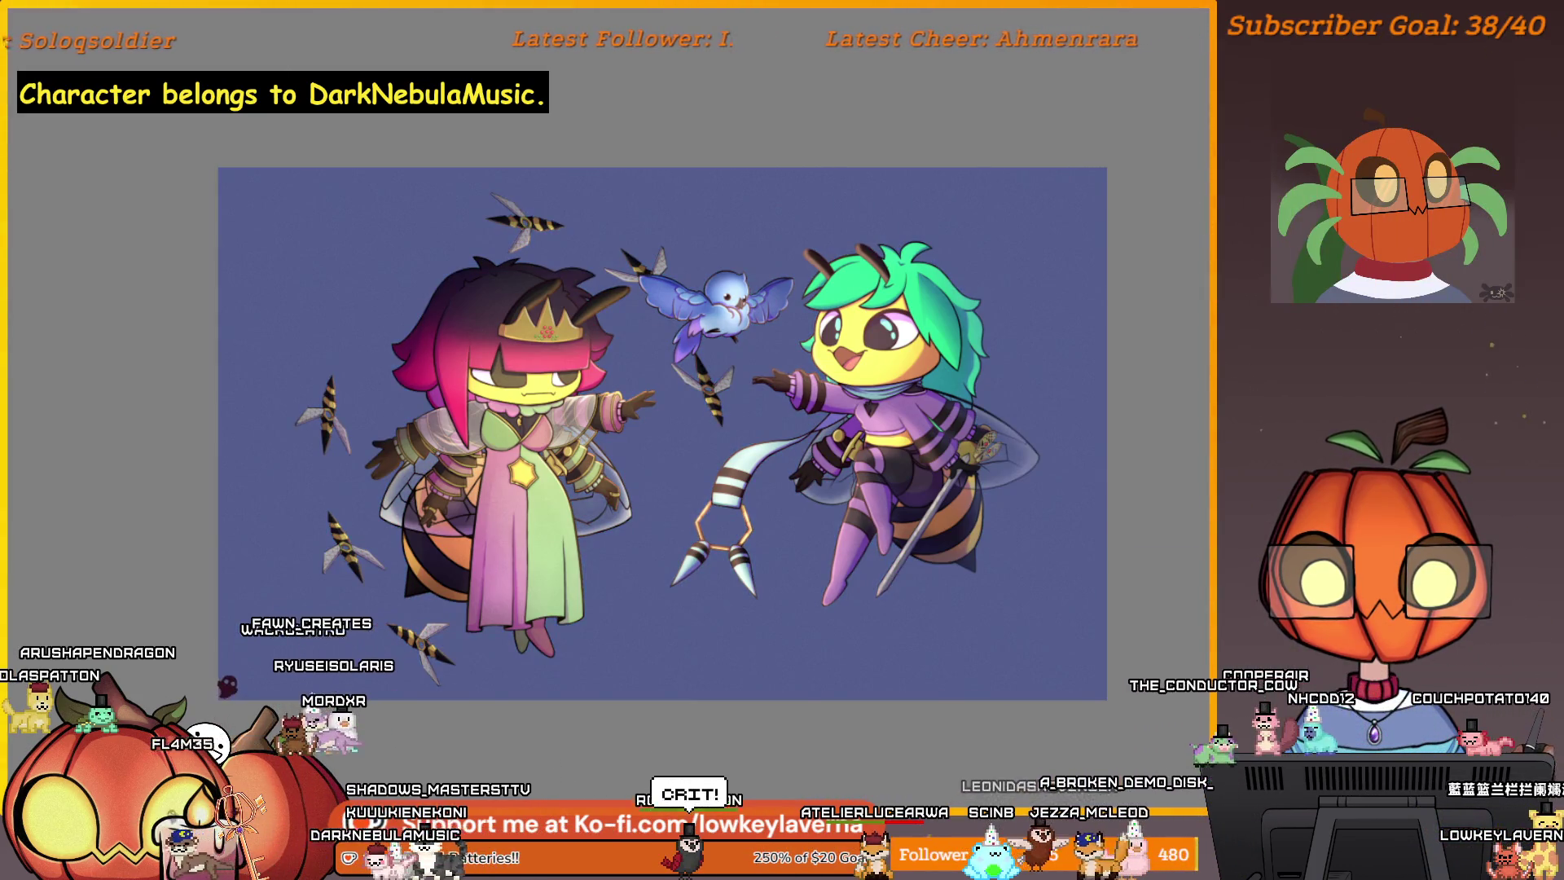
{"action": "key", "text": "ctrl+z"}
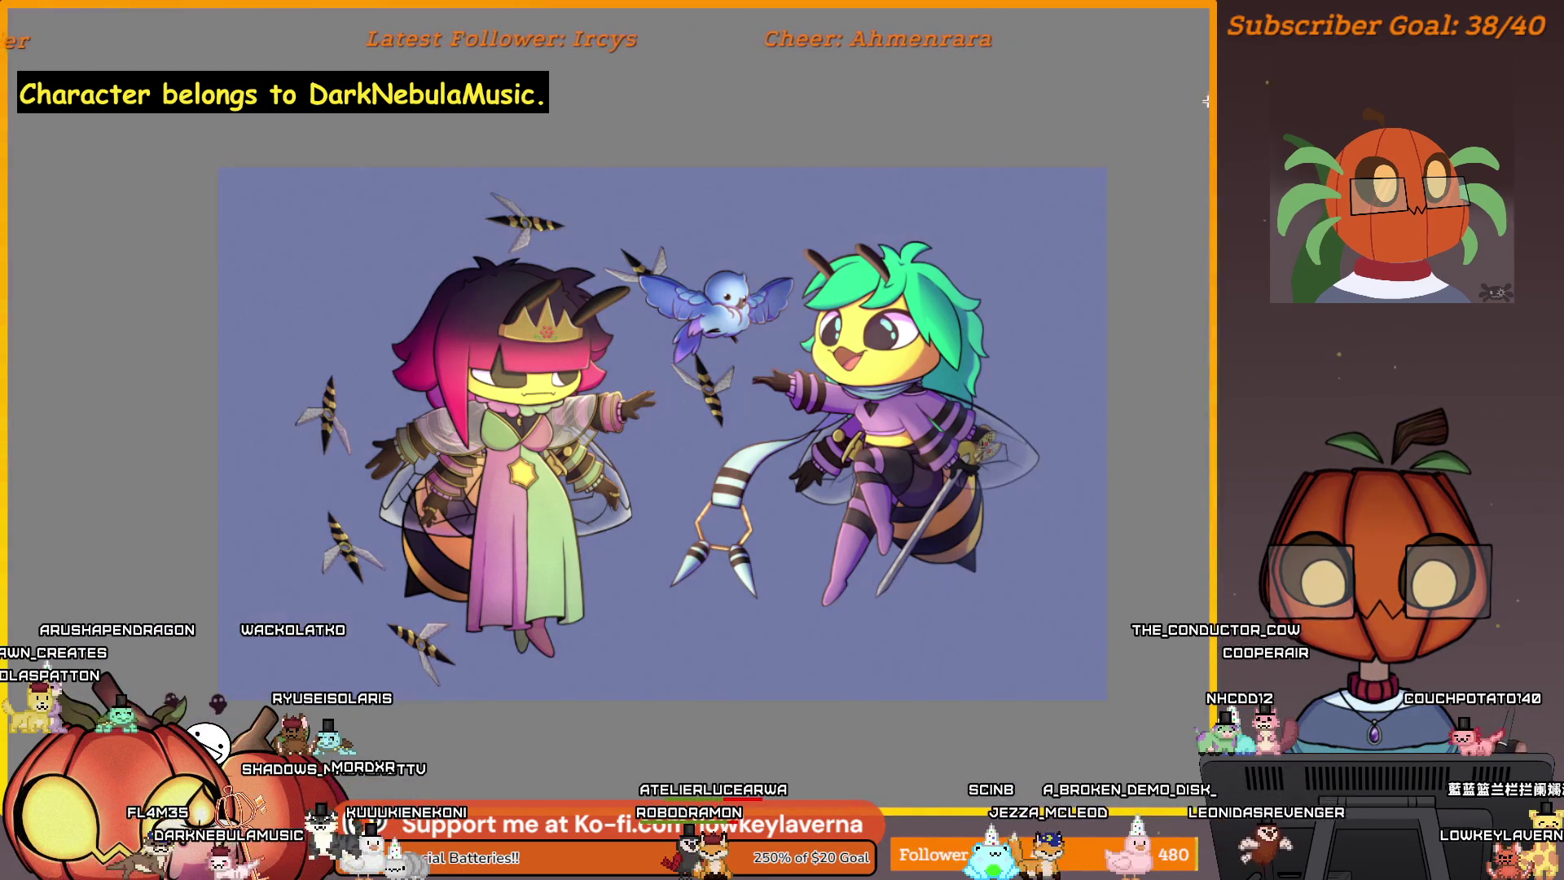
{"action": "left_click", "coordinate": [1132, 189]}
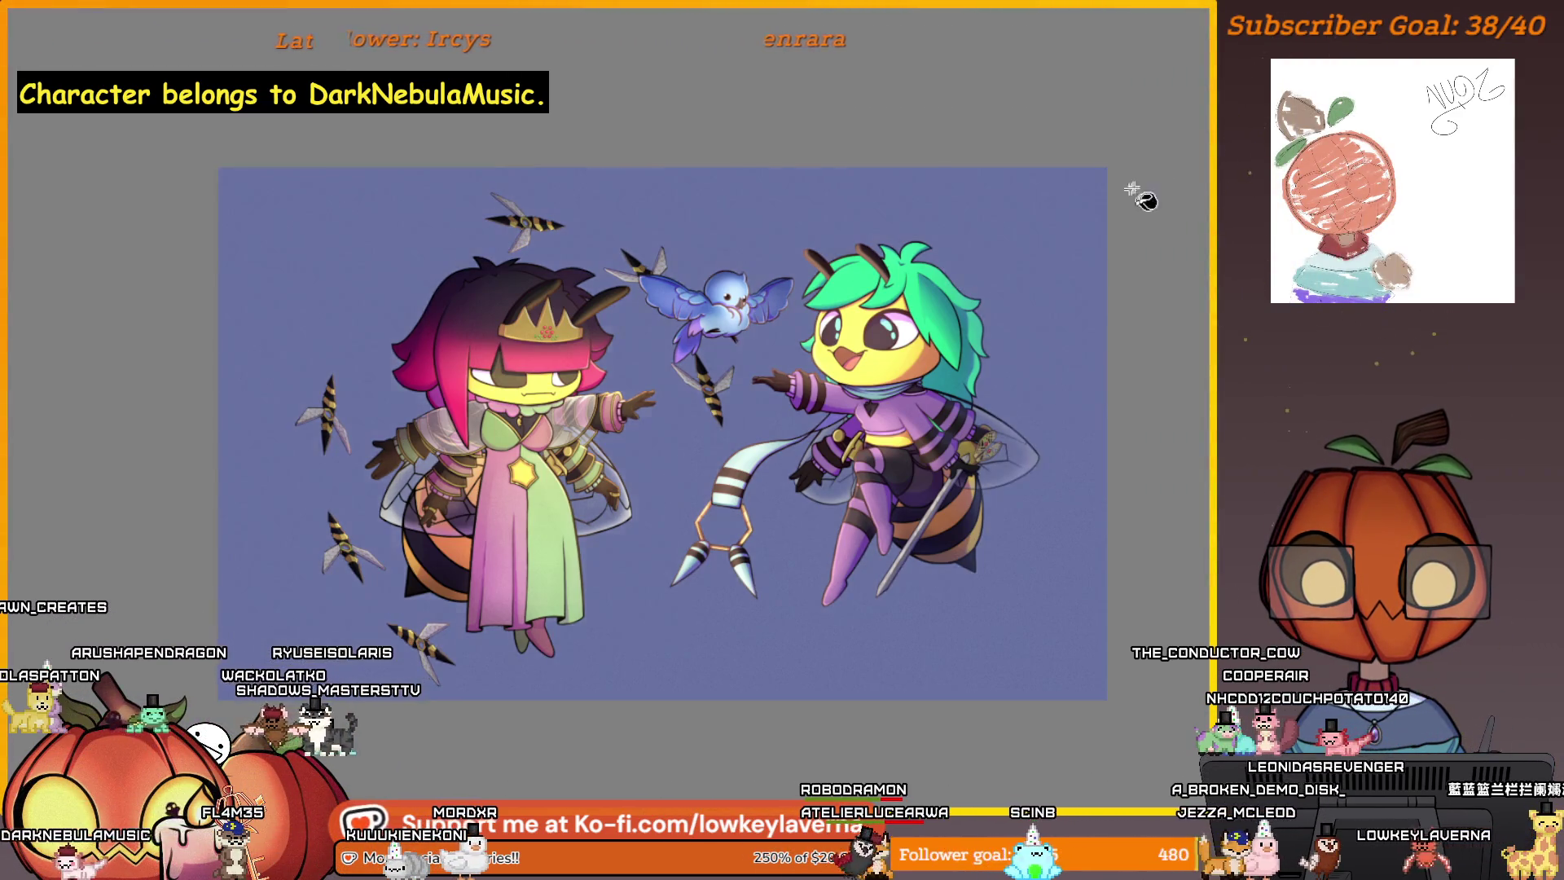